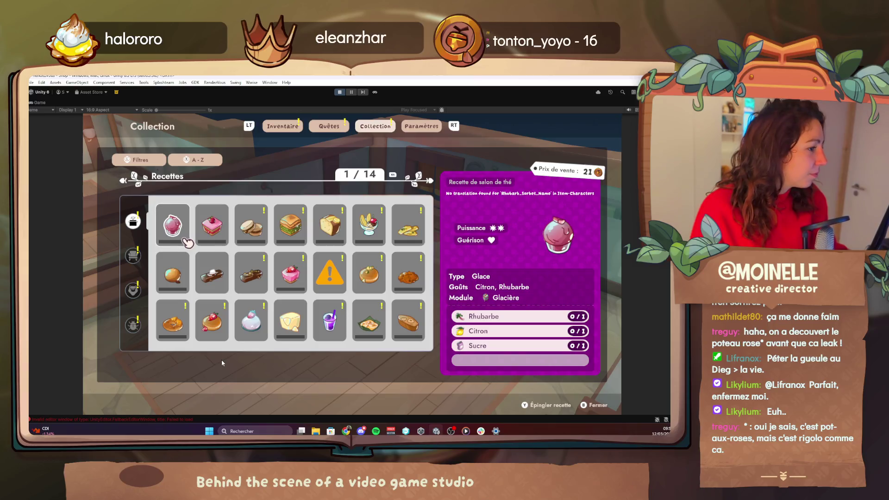
# Step: Sort the recipe collection by ascending price and step through the first recipes
pyautogui.press('x')
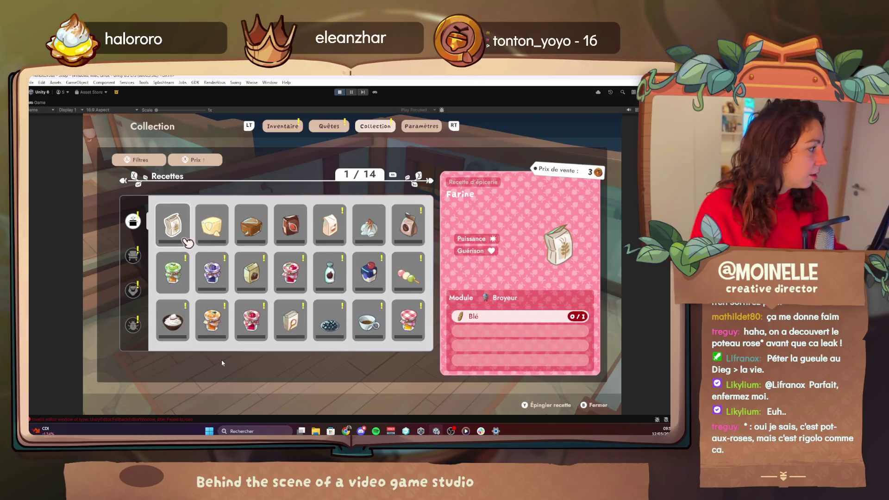
pyautogui.press('Right')
pyautogui.press('Right')
pyautogui.press('Right')
pyautogui.press('Down')
pyautogui.press('Up')
pyautogui.press('Left')
pyautogui.press('Left')
pyautogui.press('Left')
pyautogui.press('Left')
pyautogui.press('Right')
pyautogui.press('Right')
pyautogui.press('Down')
pyautogui.press('Right')
pyautogui.press('Down')
pyautogui.press('Up')
# Step: Page ahead through the collection to recipe pages 9 and 10
pyautogui.press('Left')
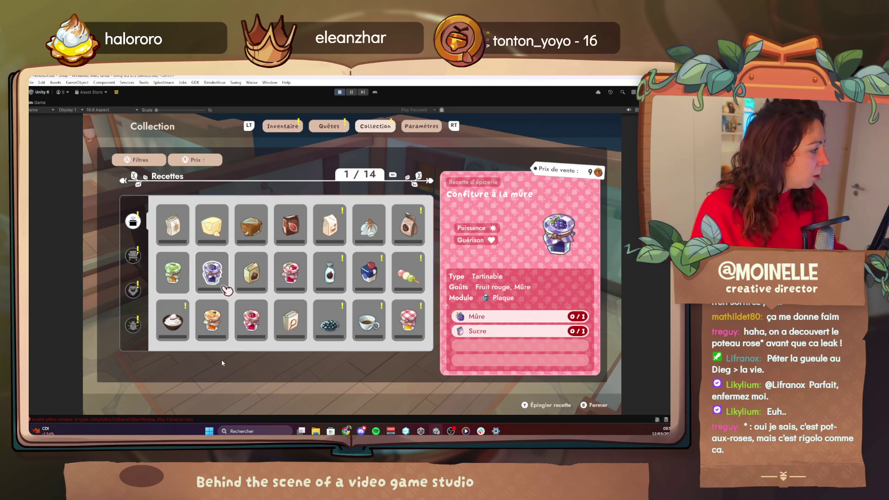
pyautogui.press('pagedown')
pyautogui.press('pagedown')
pyautogui.press('Right')
pyautogui.press('Right')
pyautogui.press('pagedown')
pyautogui.press('pagedown')
pyautogui.press('pagedown')
pyautogui.press('pagedown')
pyautogui.press('pagedown')
pyautogui.press('Right')
pyautogui.press('Right')
pyautogui.press('pagedown')
pyautogui.press('pagedown')
pyautogui.press('Right')
pyautogui.press('Down')
pyautogui.press('Left')
pyautogui.press('Right')
# Step: Continue to pages 12–14, viewing the cherry mochi and carrot-vanilla ice cream recipes
pyautogui.press('pagedown')
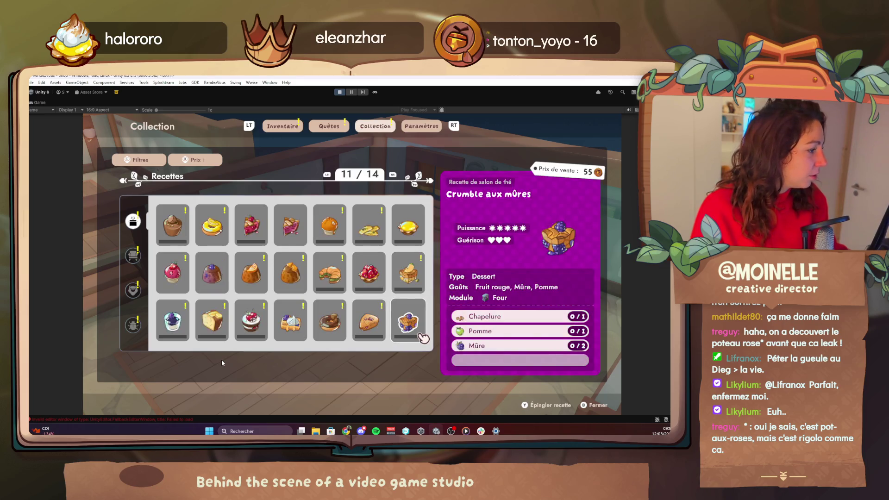
pyautogui.press('pagedown')
pyautogui.press('Up')
pyautogui.press('Left')
pyautogui.press('Left')
pyautogui.press('Down')
pyautogui.press('Right')
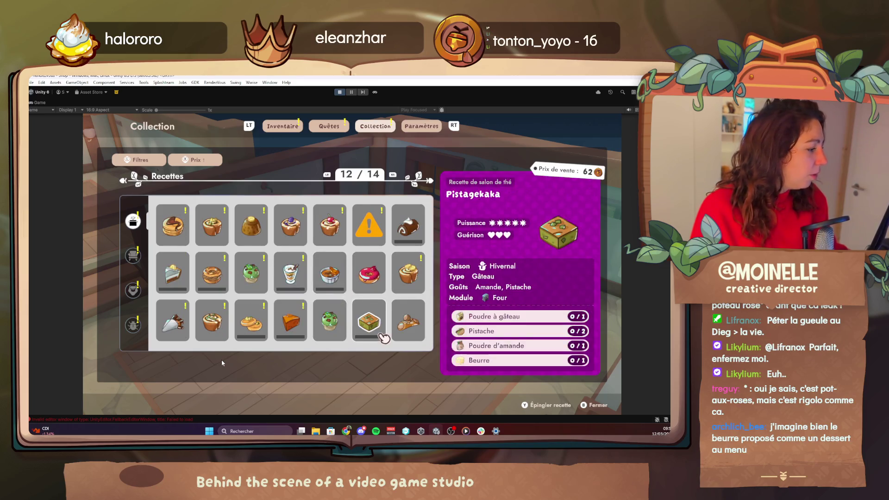
pyautogui.press('Right')
pyautogui.press('pagedown')
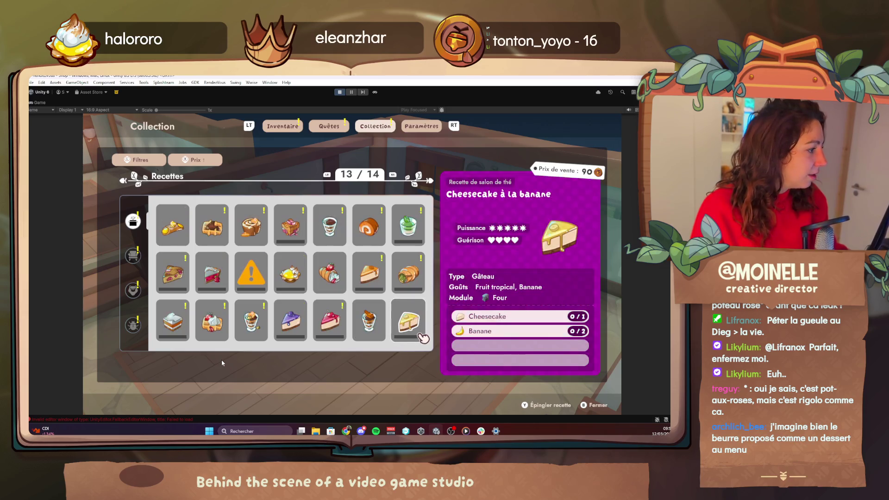
pyautogui.press('pagedown')
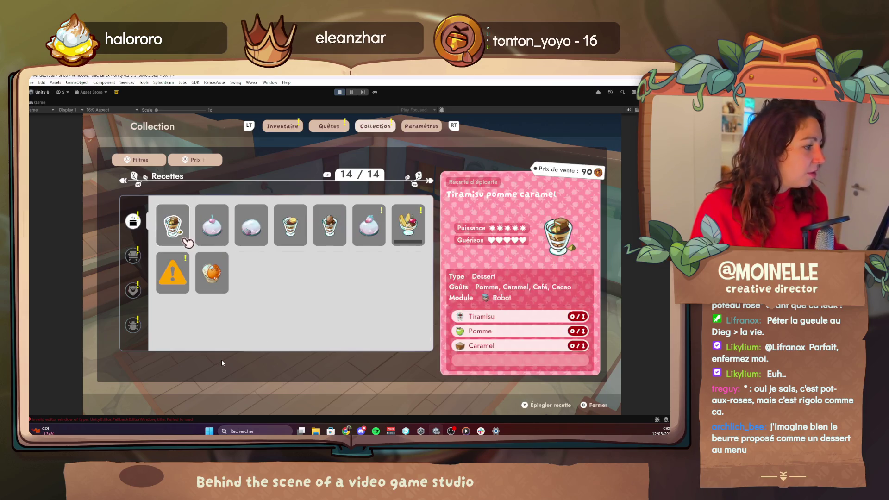
pyautogui.press('Right')
pyautogui.press('Right')
pyautogui.press('Left')
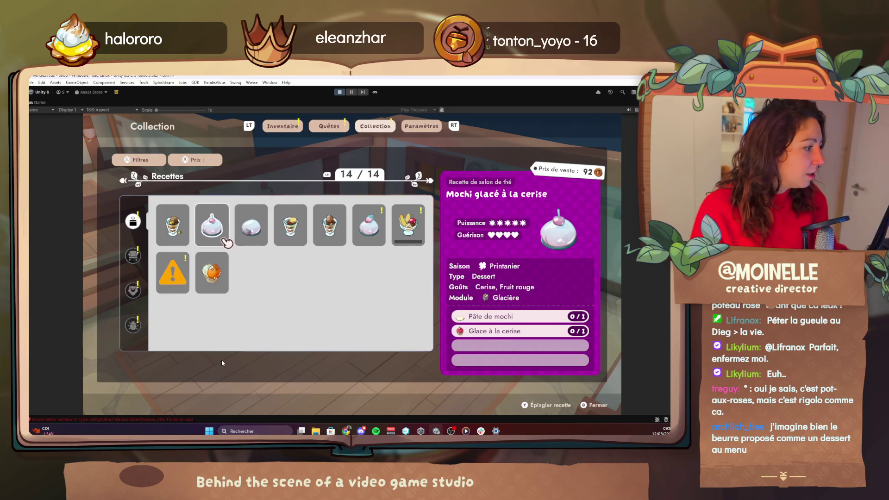
pyautogui.press('Down')
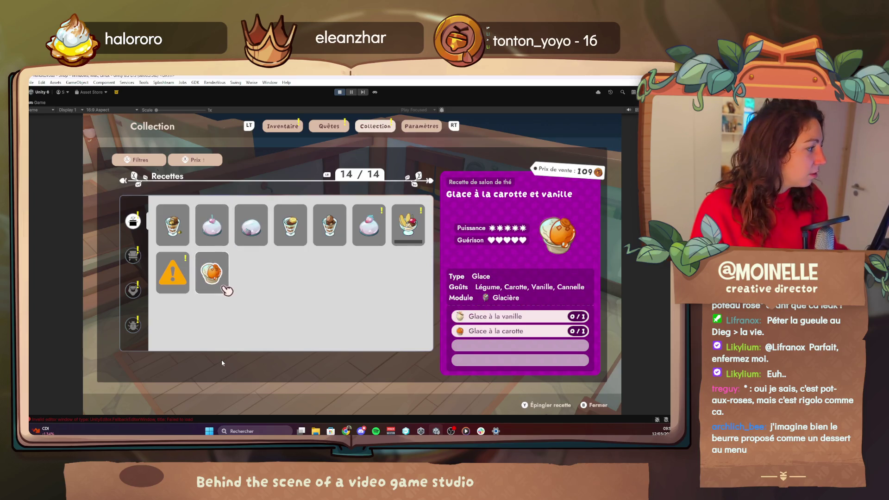
pyautogui.press('Up')
pyautogui.press('Down')
# Step: Switch the sort to Z-A and back to price, then view Tiramisu à l'orange
pyautogui.press('r')
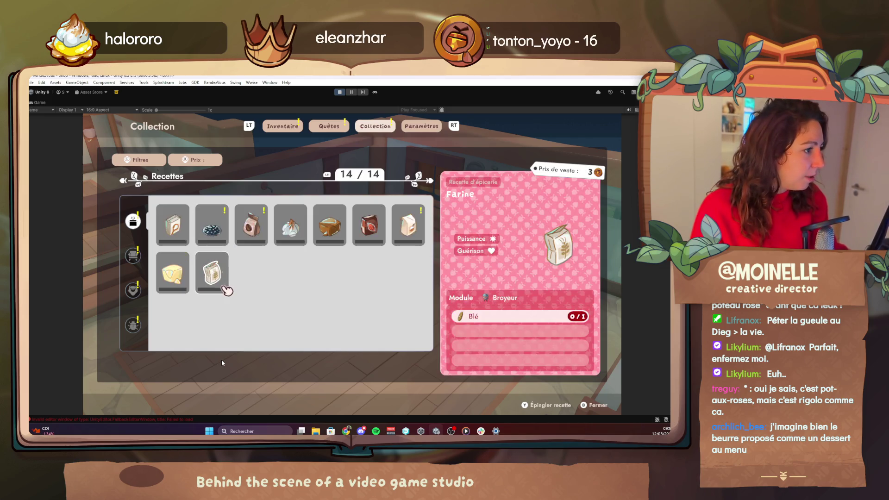
pyautogui.press('r')
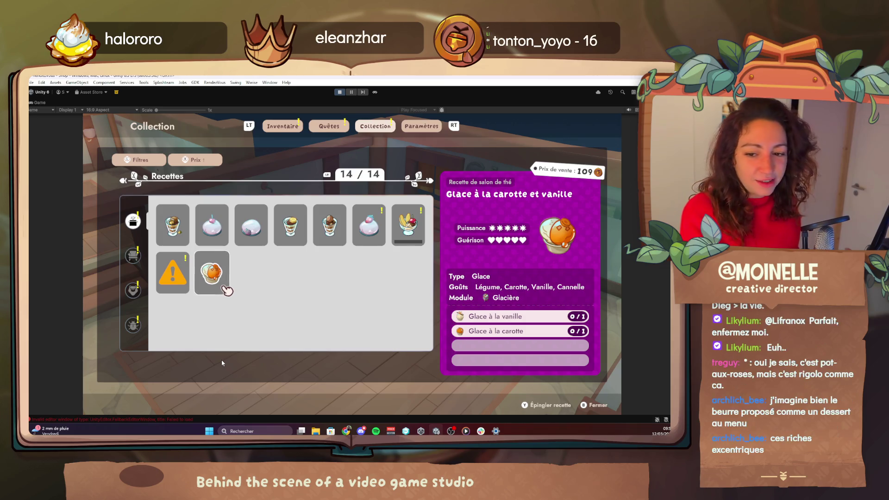
pyautogui.press('Up')
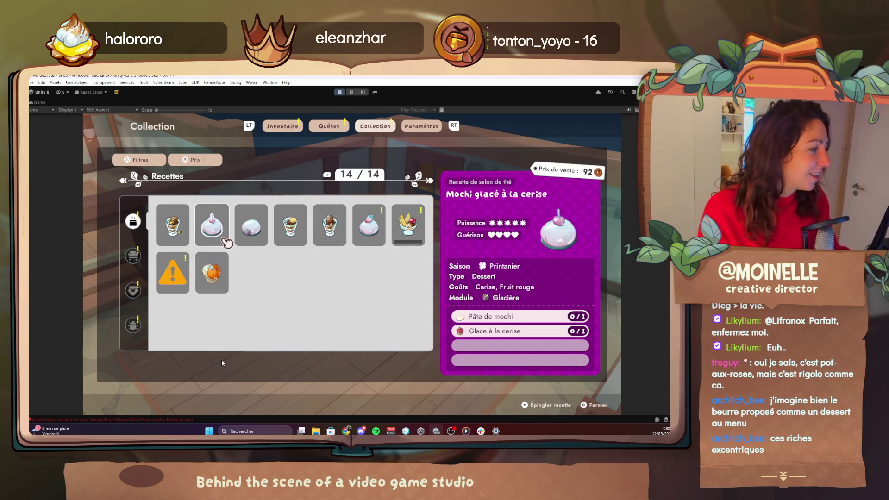
pyautogui.press('Up')
pyautogui.press('Down')
pyautogui.press('Right')
pyautogui.press('Down')
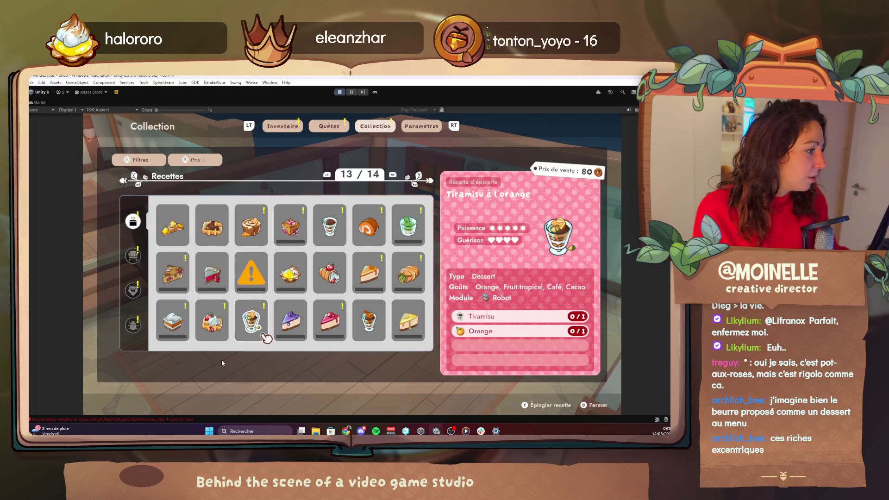
# Step: View the Crumble à la rhubarbe and Cannoli au citron recipes, then close the collection
pyautogui.press('Up')
pyautogui.press('Up')
pyautogui.press('Right')
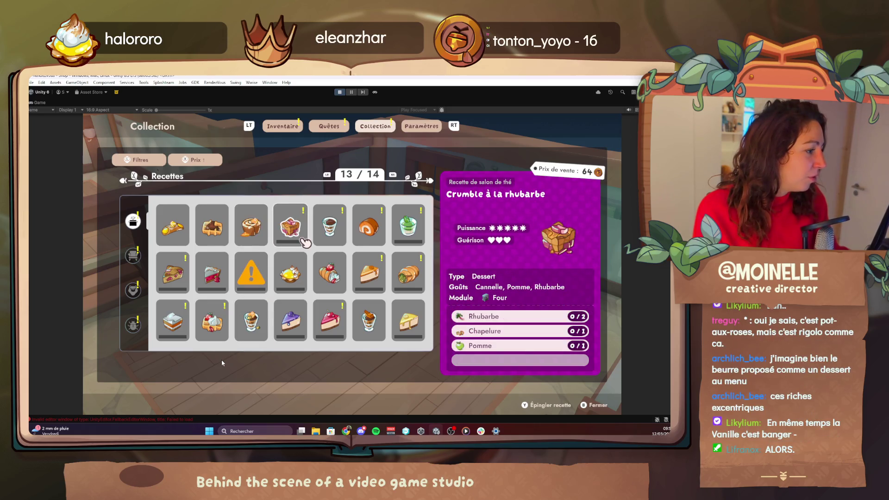
pyautogui.press('Left')
pyautogui.press('Left')
pyautogui.press('Left')
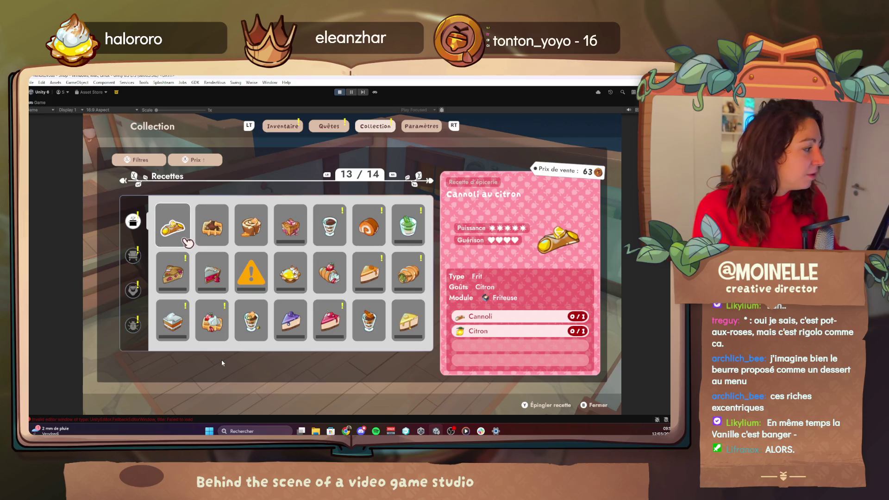
pyautogui.press('Escape')
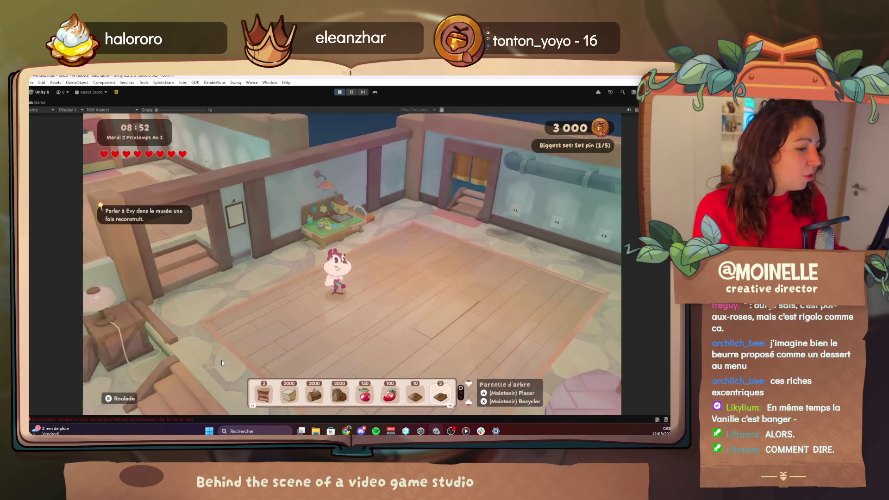
# Step: Walk to the workbench and craft a Tabouret flancotte stool
pyautogui.press('Up')
pyautogui.press('Return')
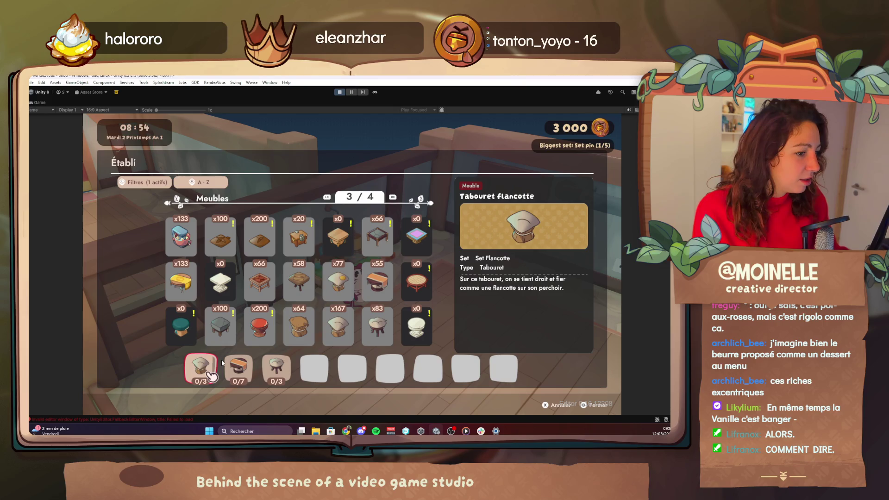
pyautogui.press('Return')
pyautogui.press('Right')
pyautogui.press('Escape')
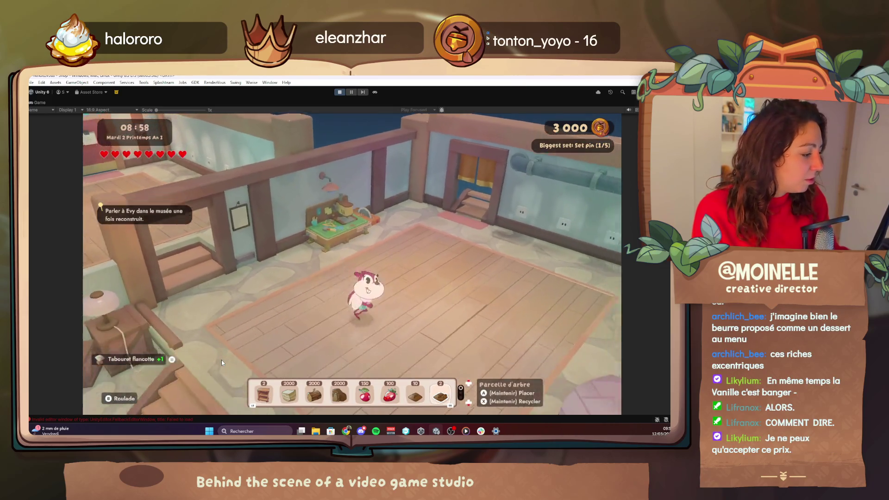
# Step: Place the plate module in the room and craft a second Tabouret flancotte
pyautogui.press('Right')
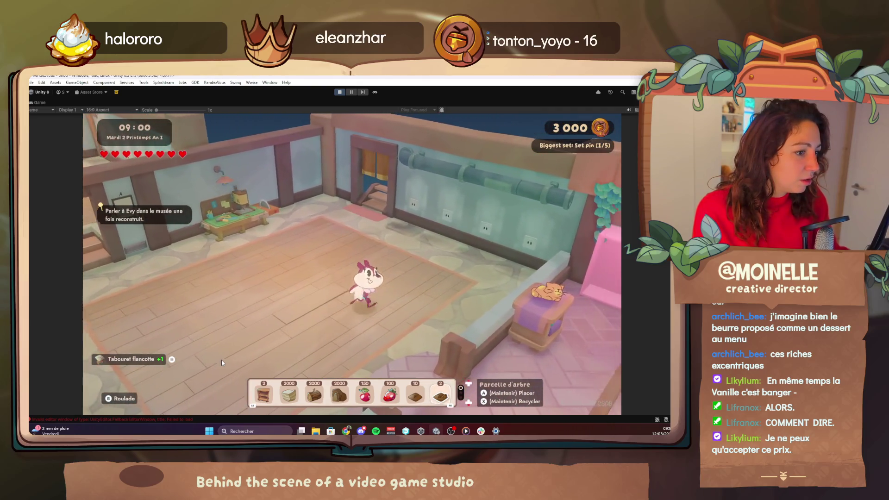
pyautogui.press('Left')
pyautogui.press('Return')
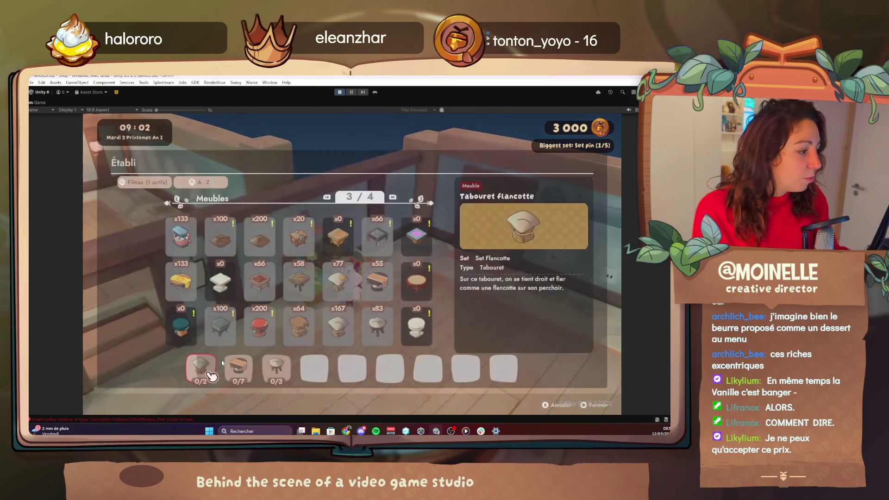
pyautogui.press('Right')
pyautogui.press('Right')
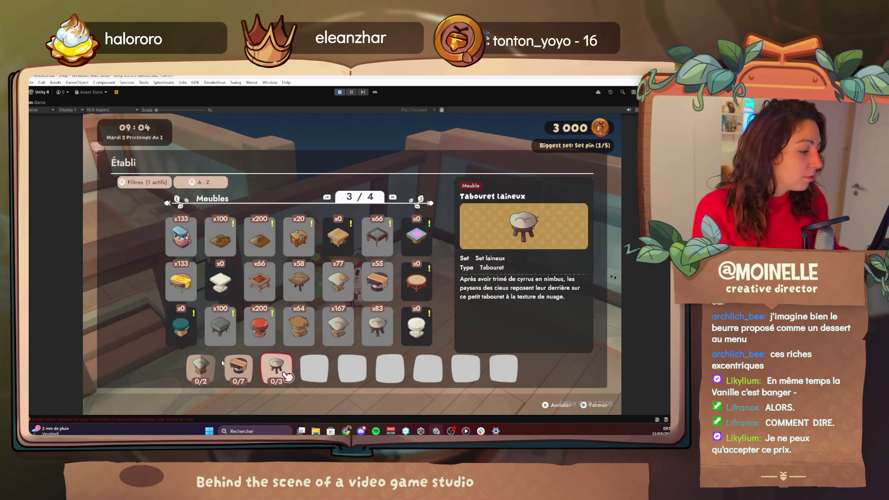
pyautogui.press('Escape')
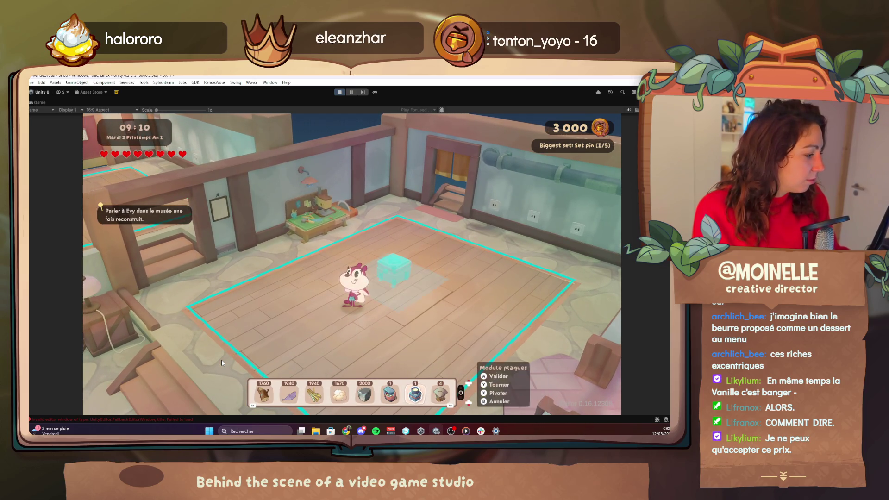
pyautogui.press('Escape')
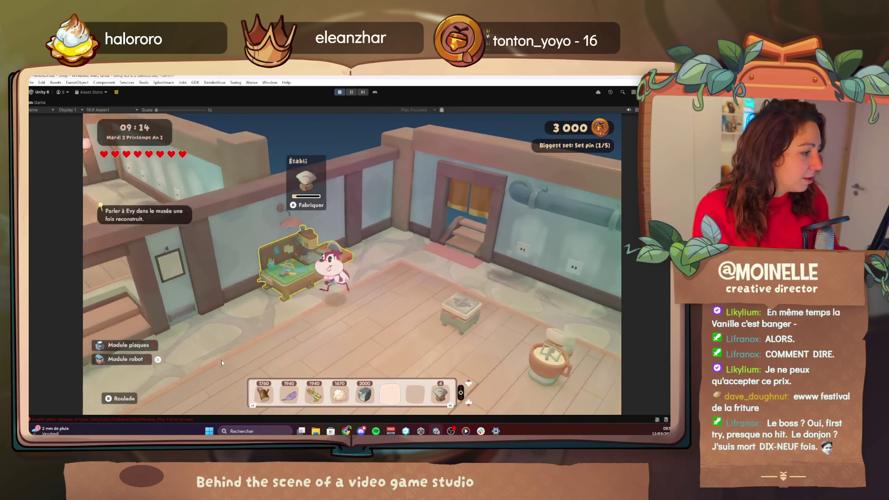
pyautogui.press('e')
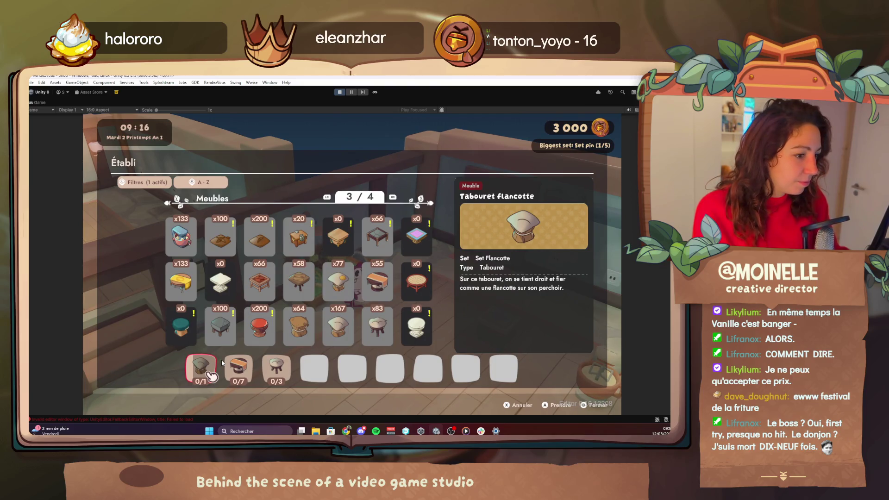
pyautogui.press('e')
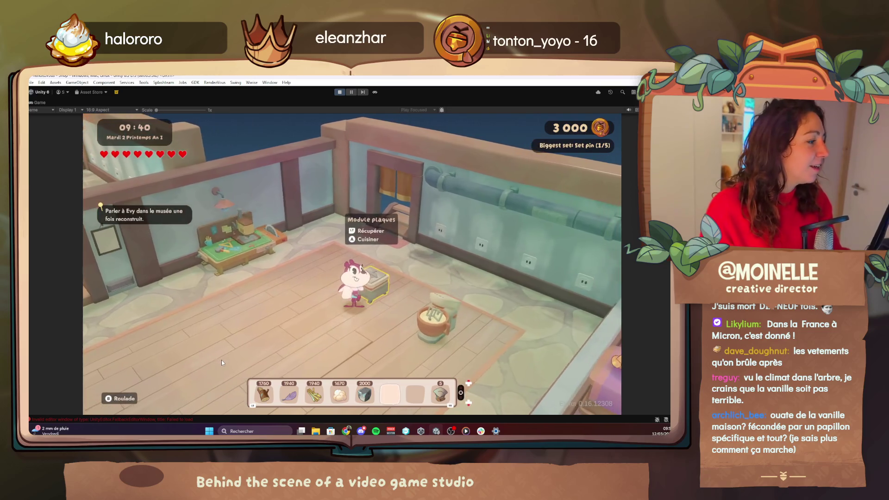
# Step: Browse the plate recipes to Pancake and Syrniki à la pomme, sorting by ascending price
pyautogui.press('e')
pyautogui.press('Down')
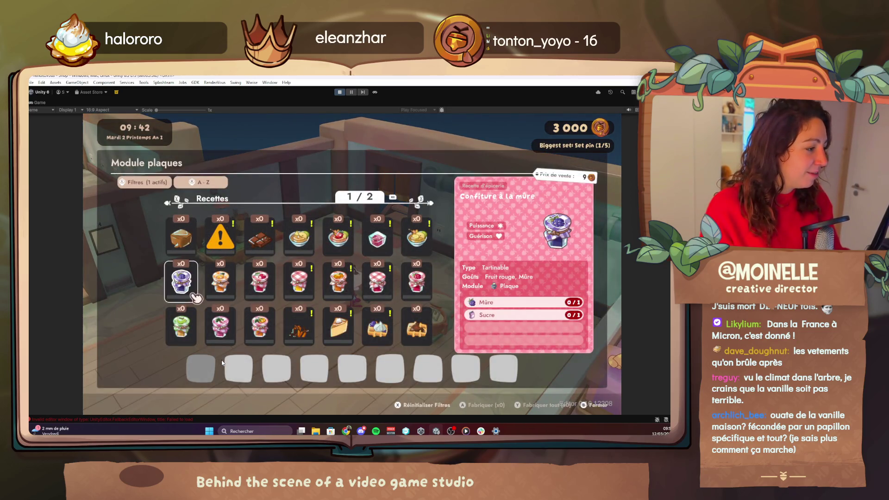
pyautogui.press('e')
pyautogui.press('Right')
pyautogui.press('Right')
pyautogui.press('Right')
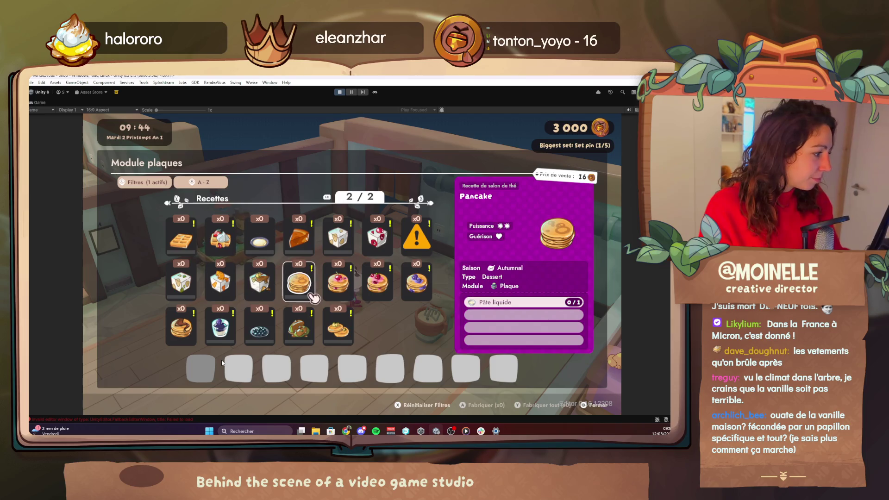
pyautogui.press('Down')
pyautogui.press('Right')
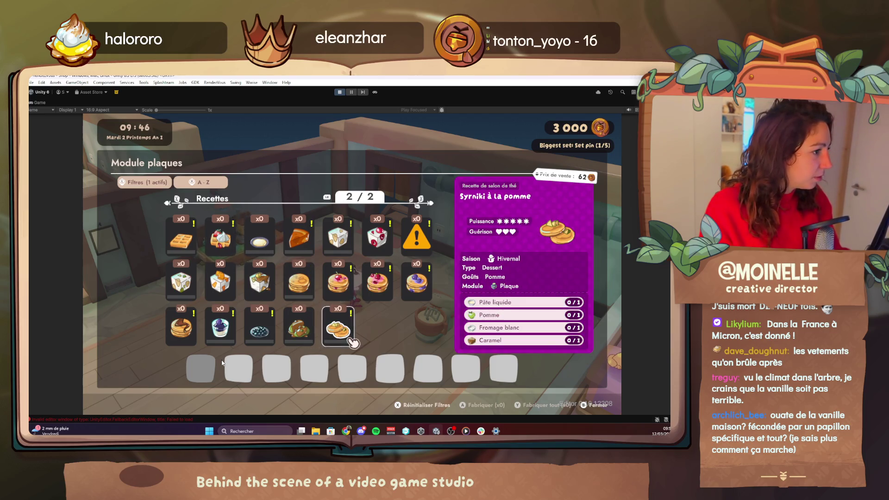
pyautogui.press('s')
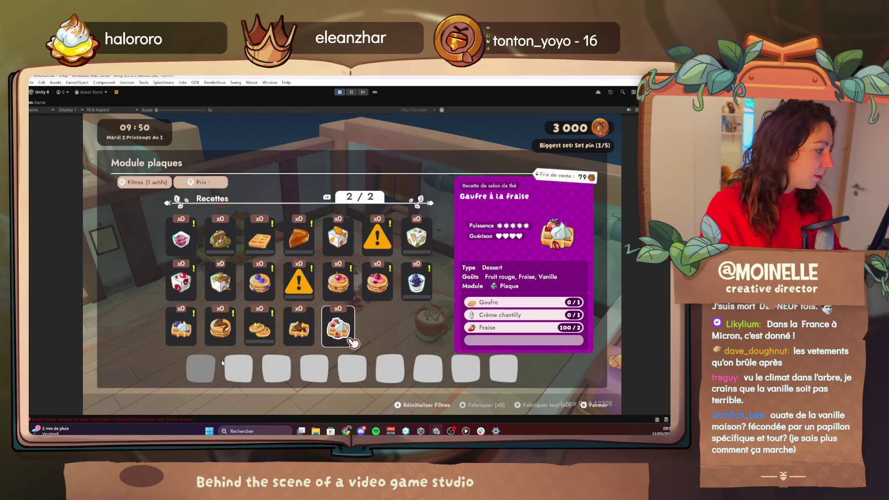
# Step: Check the robot module's Tiramisu à la citrouille recipe, then return to the plate module
pyautogui.press('Escape')
pyautogui.press('e')
pyautogui.press('Right')
pyautogui.press('Right')
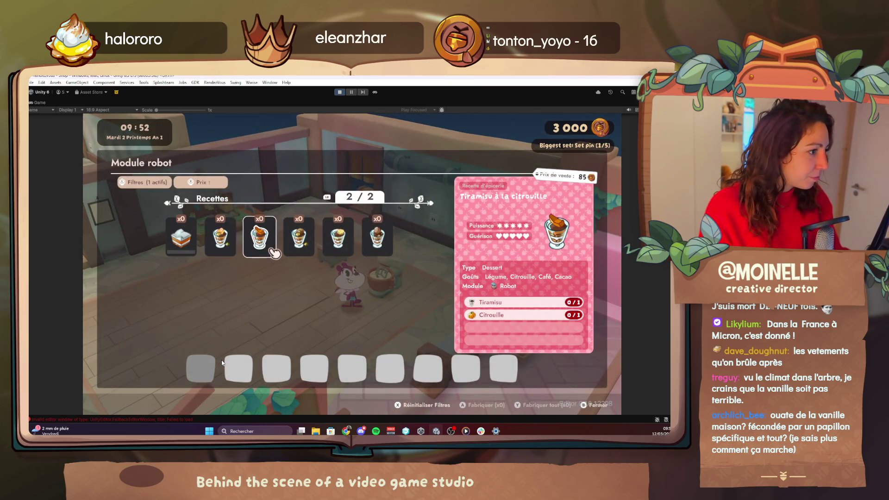
pyautogui.press('Escape')
pyautogui.press('e')
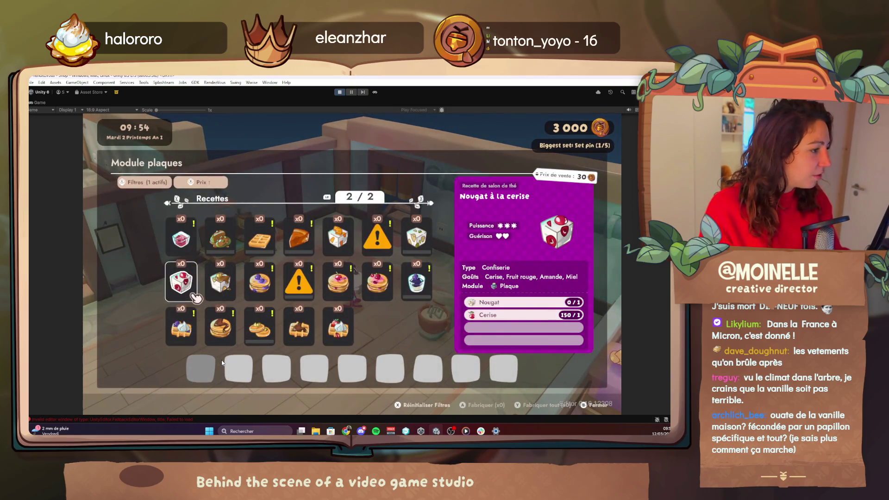
# Step: View the Gaufre à la fraise recipe and close the plate-module recipe menu
pyautogui.press('Right')
pyautogui.press('Right')
pyautogui.press('Right')
pyautogui.press('Down')
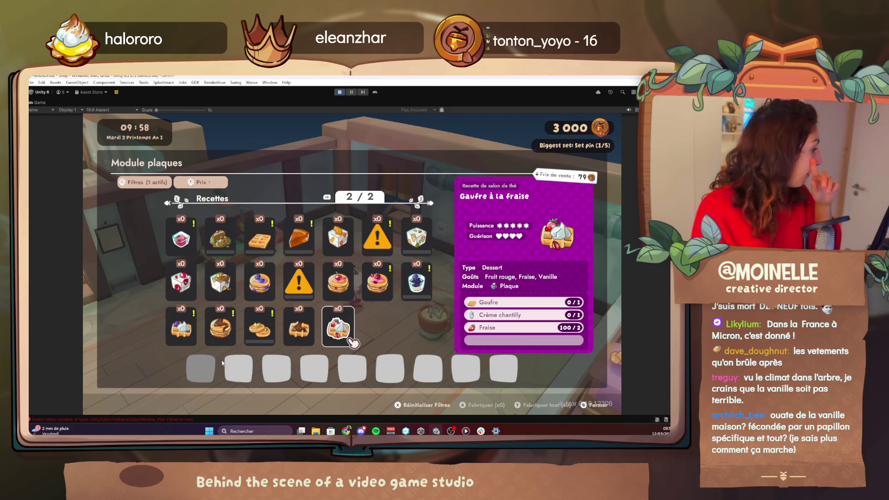
pyautogui.press('Left')
pyautogui.press('Left')
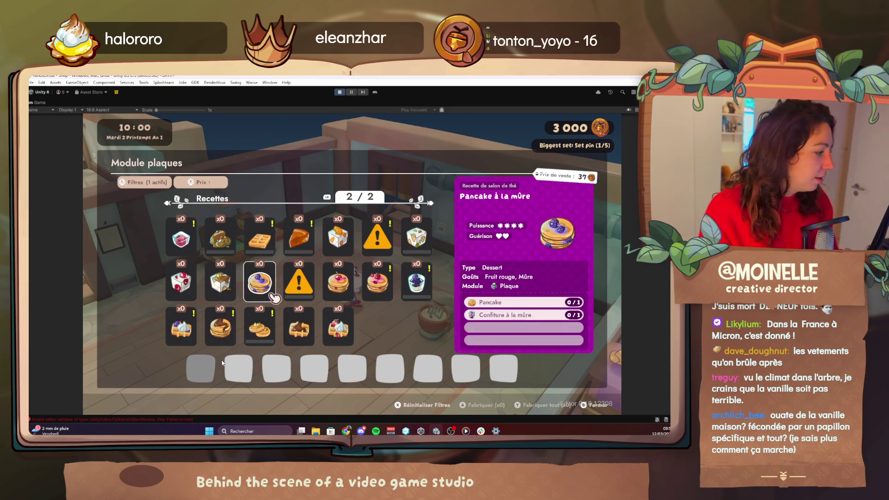
pyautogui.press('Right')
pyautogui.press('Right')
pyautogui.press('Left')
pyautogui.press('Right')
pyautogui.press('Escape')
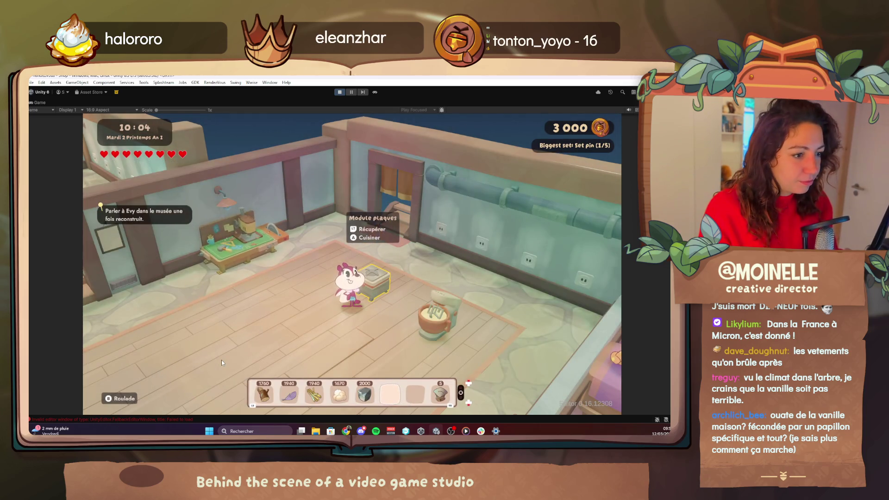
# Step: Walk to the workbench and collect the finished Tabouret flancotte from the queue
pyautogui.press('Down')
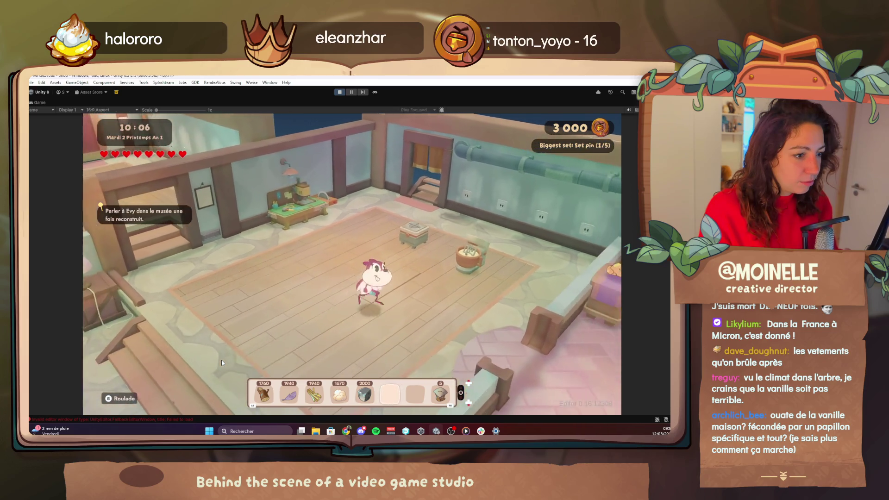
pyautogui.press('Left')
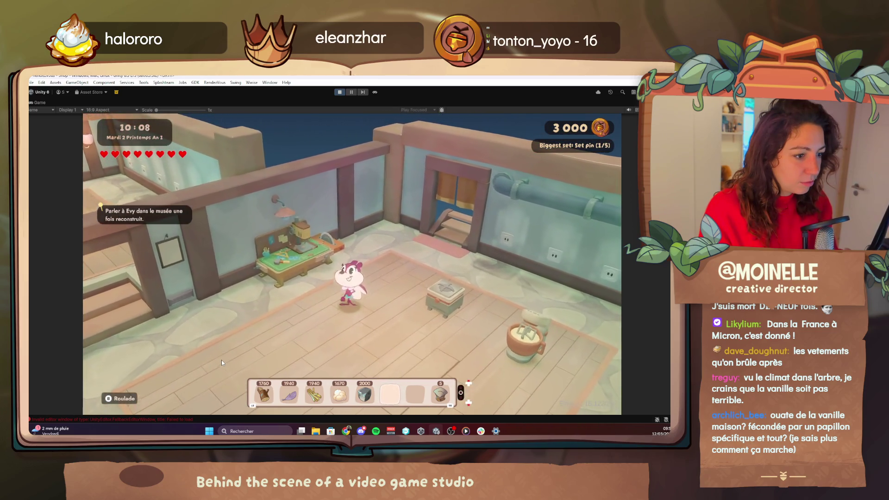
pyautogui.press('e')
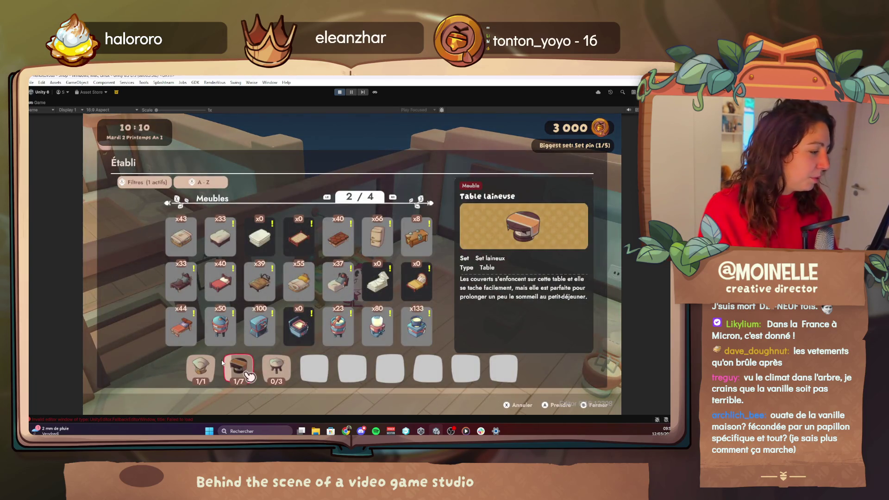
pyautogui.press('Left')
pyautogui.press('x')
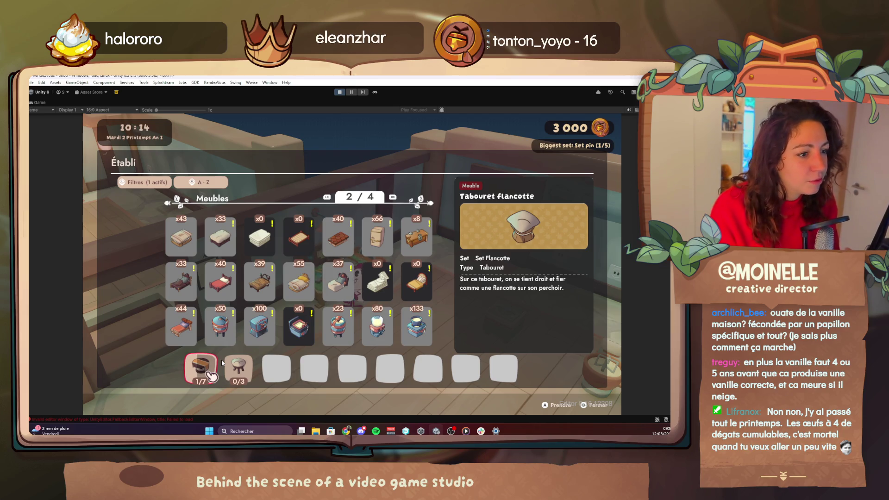
pyautogui.press('Escape')
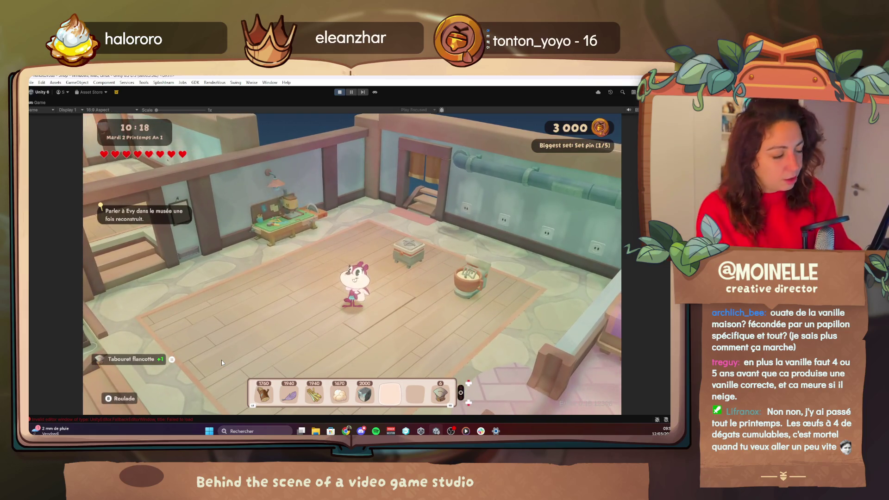
# Step: Switch to the other inventory row and bring up the debug cheat menu
pyautogui.press('Tab')
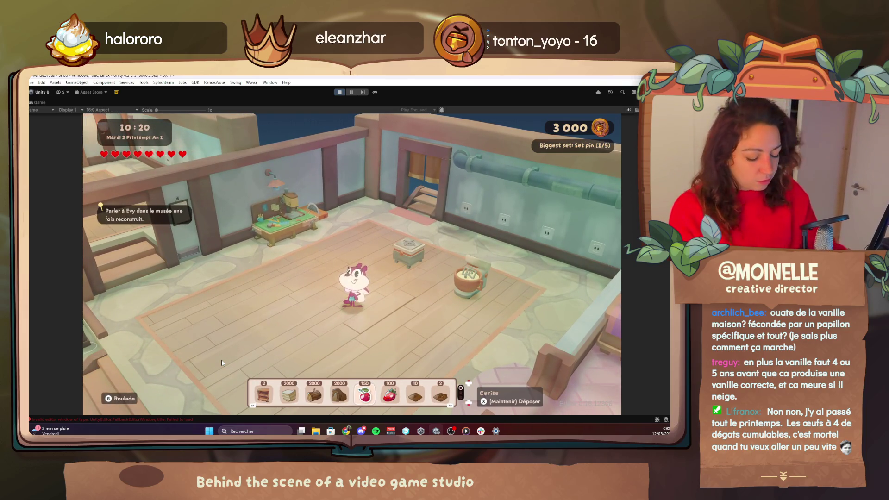
pyautogui.press('F1')
pyautogui.scroll(3, 295, 296)
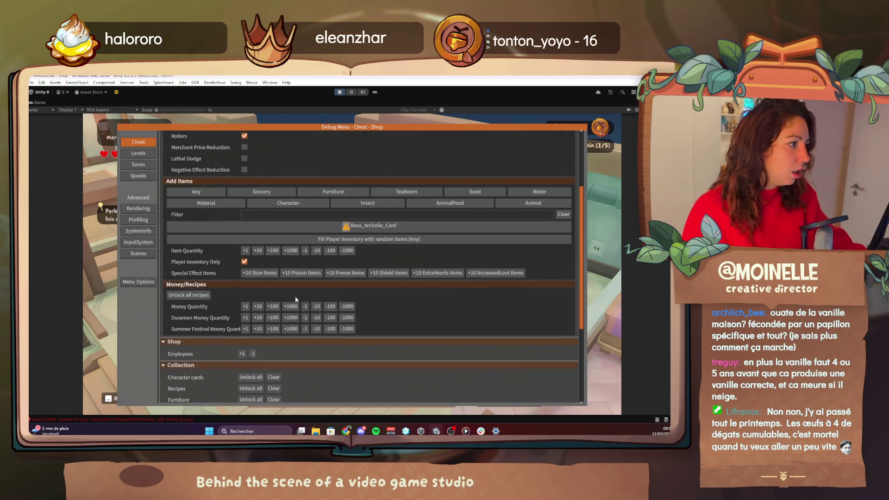
# Step: Filter items by 'pancak', pick Rhubarb_Orange_Pancake, add 1000, and close the debug menu
pyautogui.write('pancak')
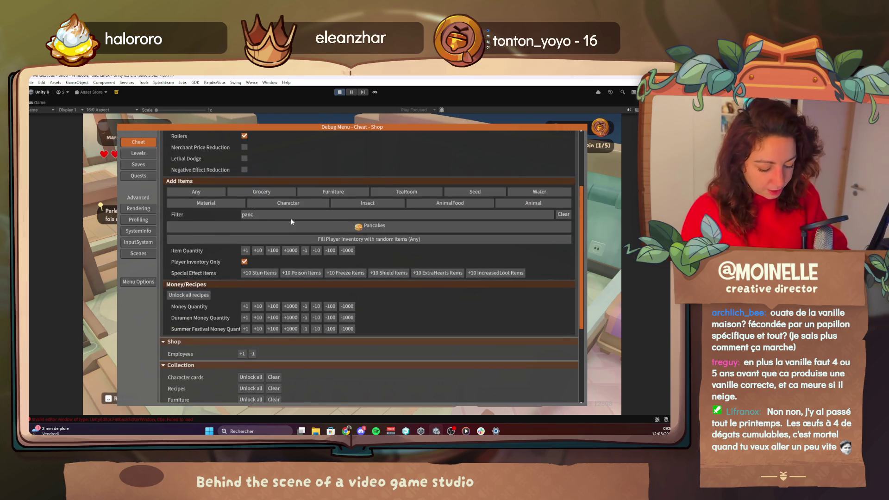
pyautogui.click(292, 223)
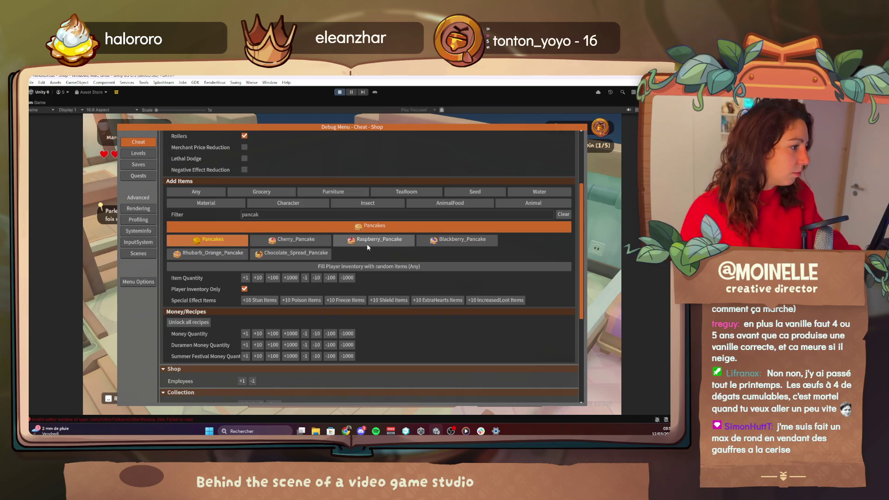
pyautogui.click(209, 253)
pyautogui.click(289, 250)
pyautogui.press('Escape')
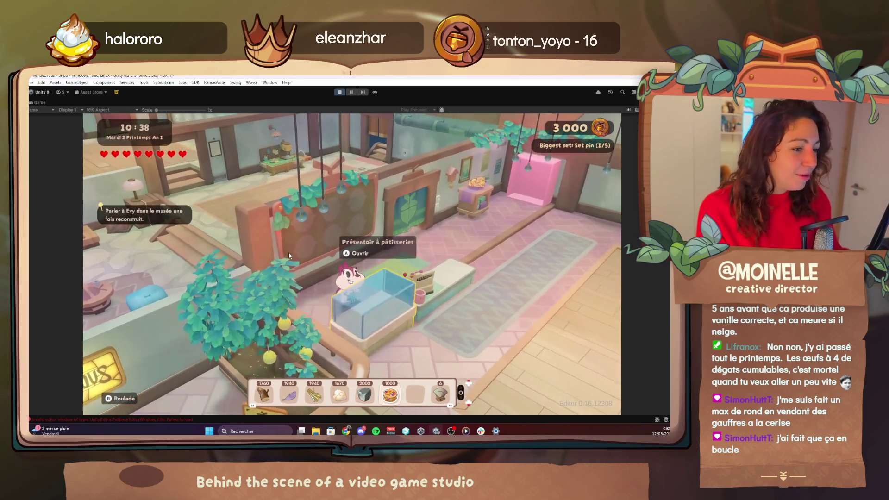
# Step: Put one orange-rhubarb pancake into the pastry display's storage and close it
pyautogui.press('e')
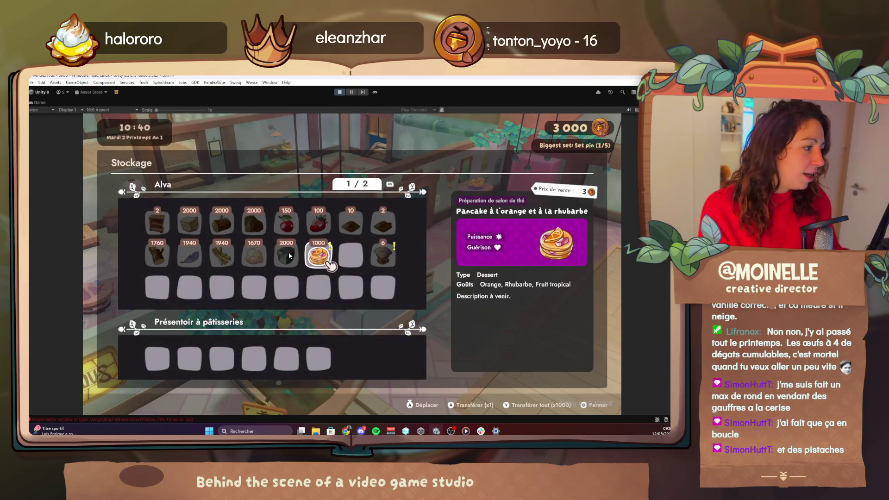
pyautogui.press('Return')
pyautogui.press('Escape')
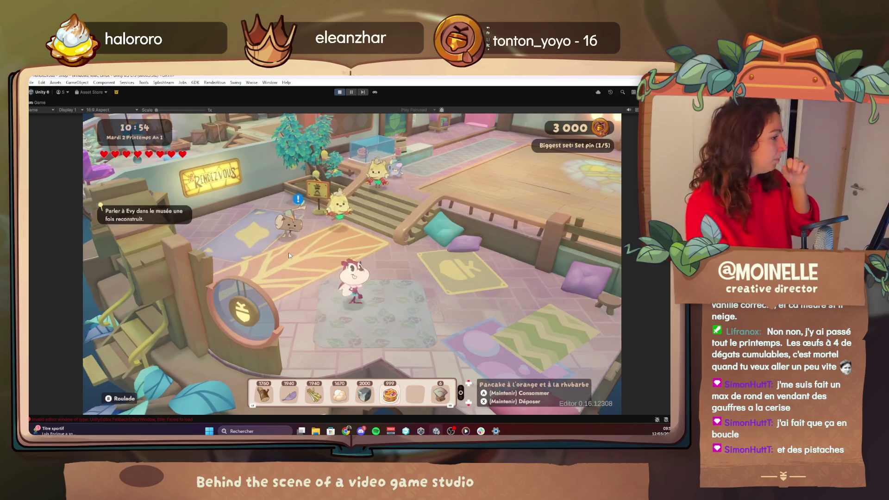
# Step: Walk to the workbench and collect the crafted Table laineuse
pyautogui.press('w')
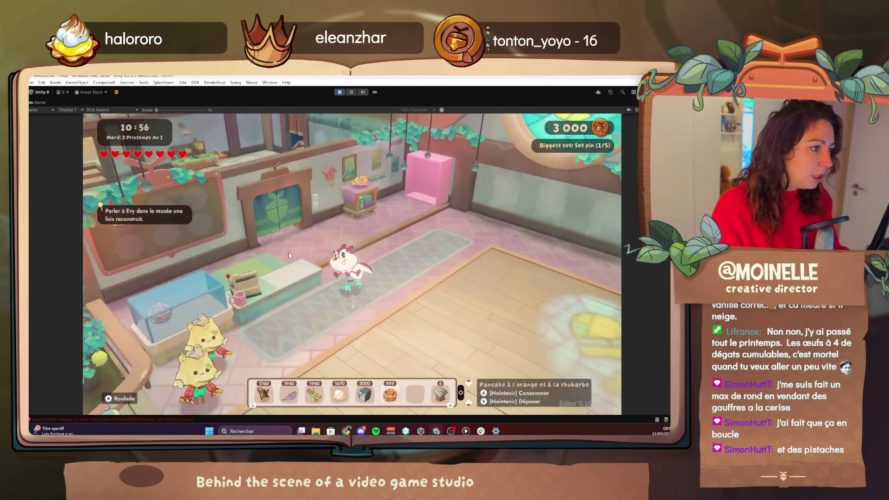
pyautogui.press('w')
pyautogui.press('e')
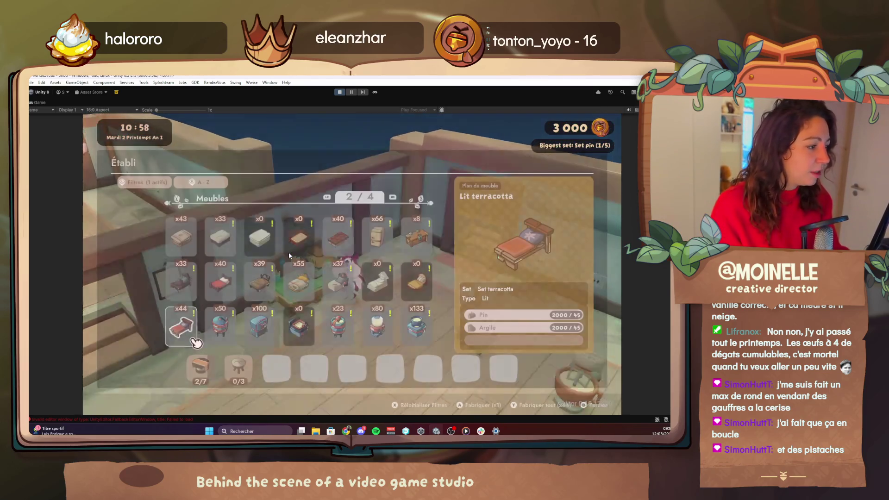
pyautogui.press('Down')
pyautogui.press('Escape')
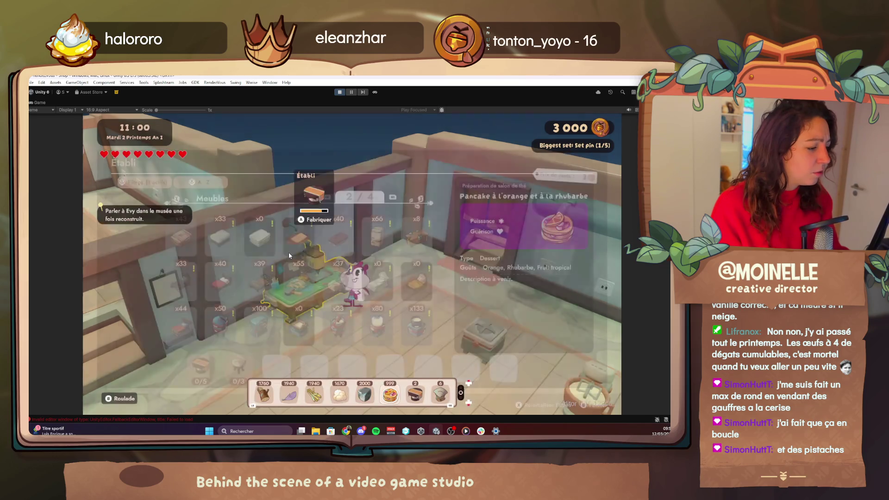
# Step: Place the first Table laineuse in the tearoom with a Tabouret flancotte beside it
pyautogui.press('s')
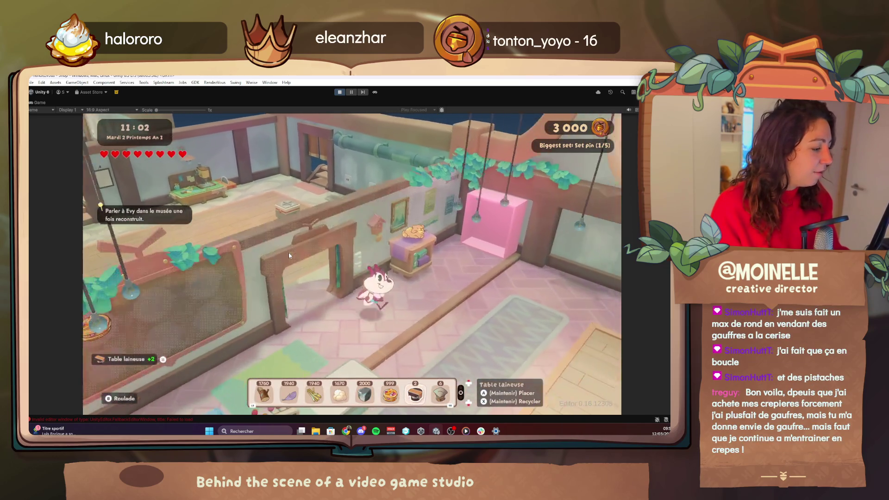
pyautogui.press('s')
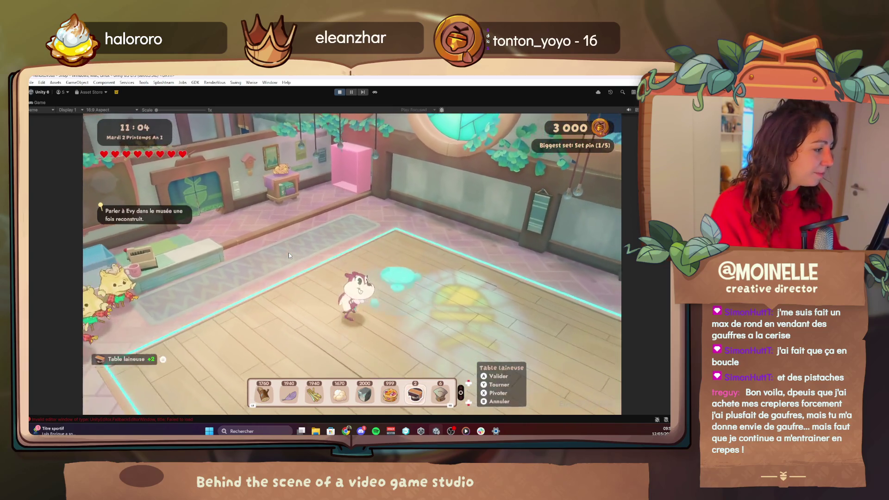
pyautogui.press('Return')
pyautogui.press('e')
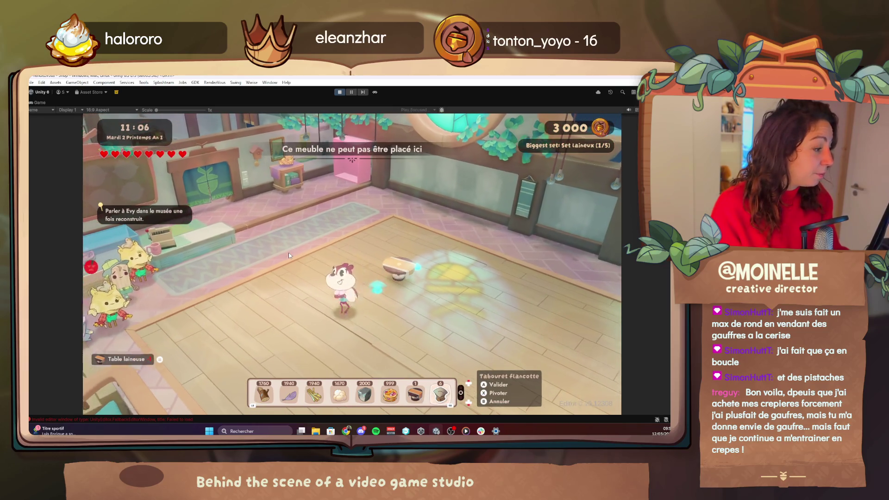
pyautogui.press('d')
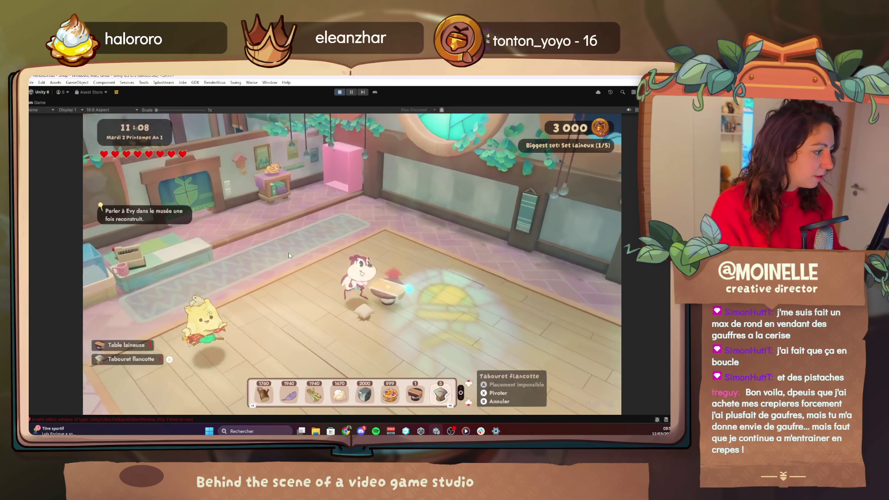
# Step: Place a second Table laineuse elsewhere with stools beside it
pyautogui.press('w')
pyautogui.press('q')
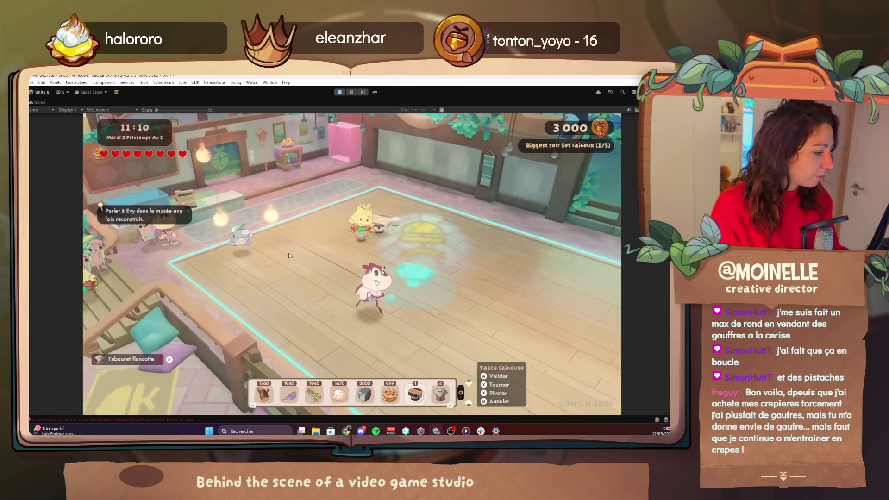
pyautogui.press('Return')
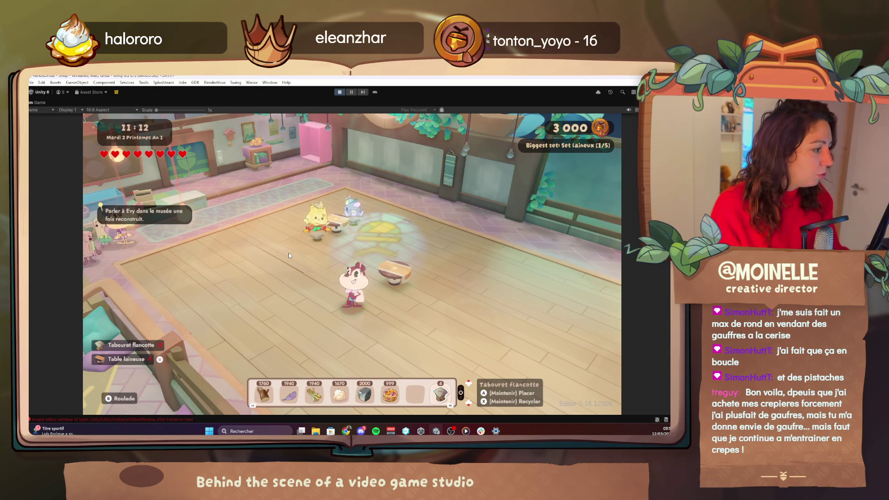
pyautogui.press('d')
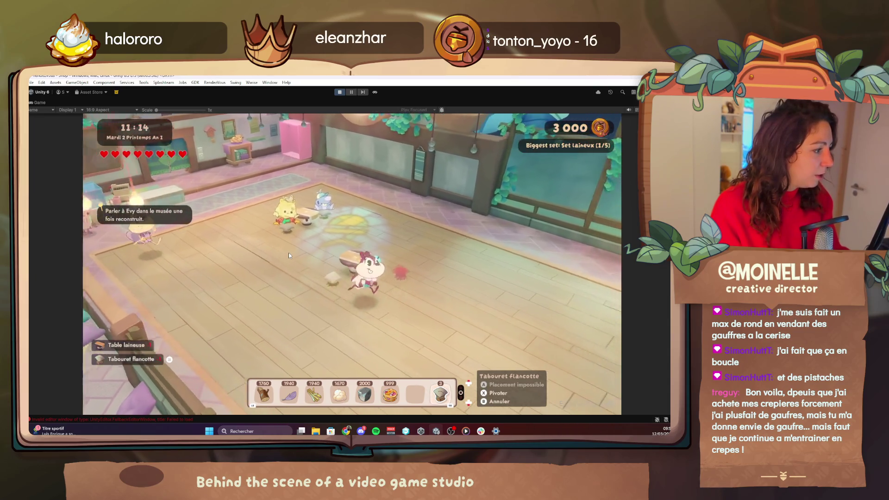
pyautogui.press('Return')
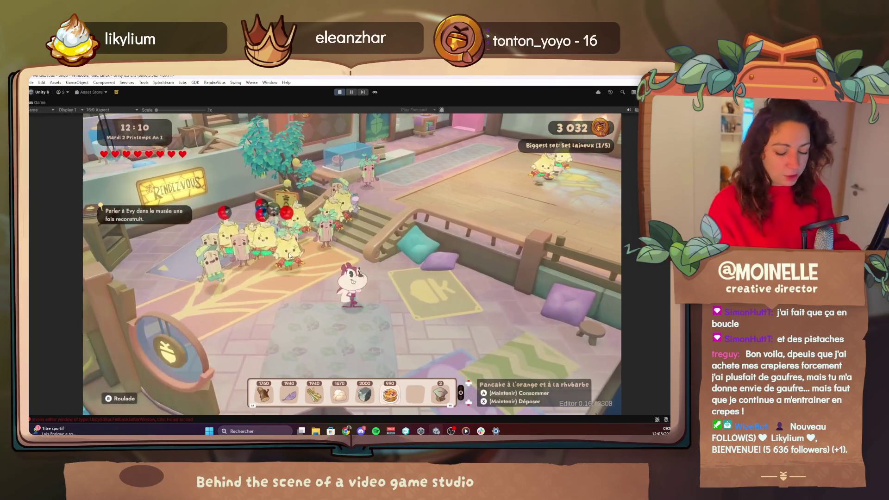
# Step: Once customers raise the coins to 3 032, bring up the debug cheat menu
pyautogui.press('F1')
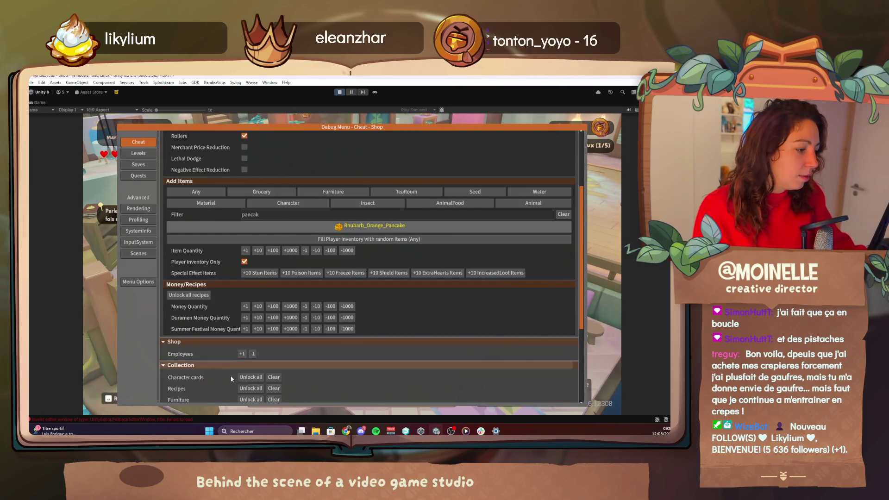
# Step: Scroll through the Cheat page options, then close the debug menu
pyautogui.scroll(-5, 231, 376)
pyautogui.scroll(7, 232, 377)
pyautogui.scroll(1, 232, 378)
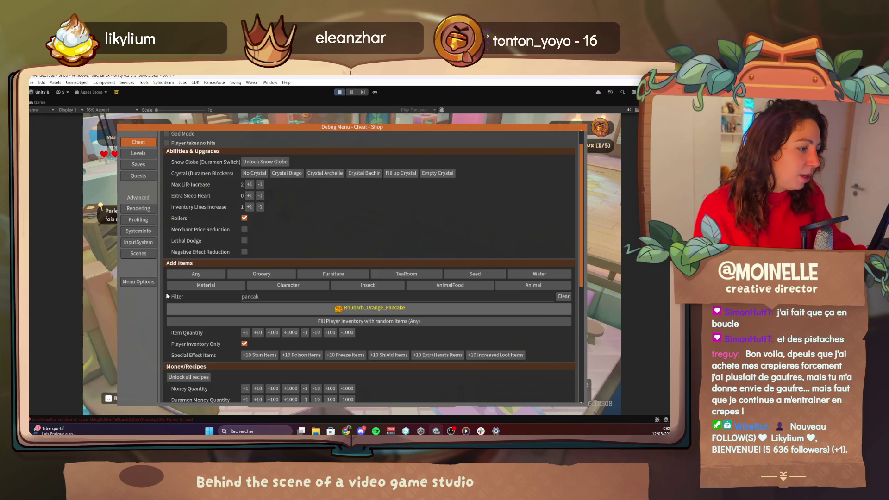
pyautogui.scroll(-10, 213, 294)
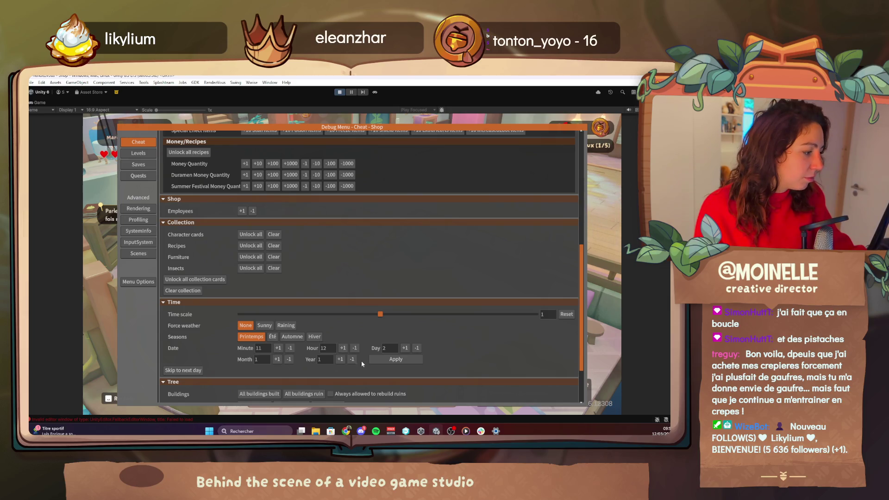
pyautogui.press('Escape')
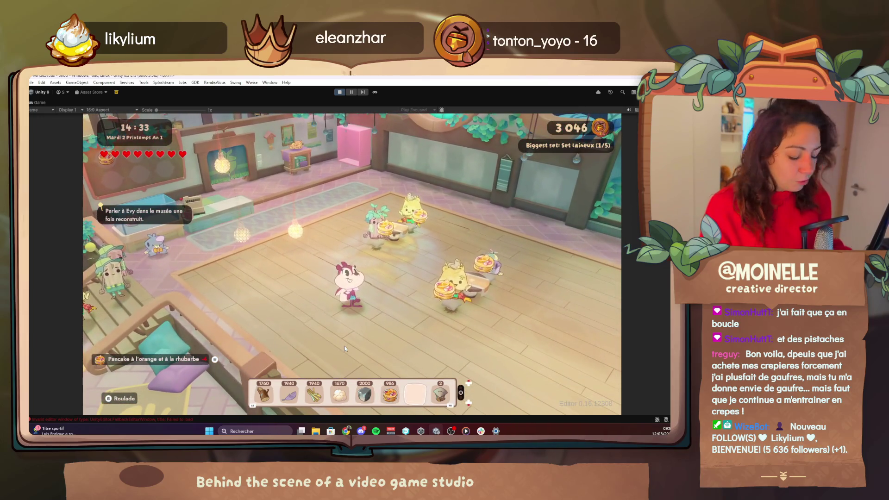
# Step: Reopen the debug menu, peek at quest tools and level locations, and return to the Cheat page
pyautogui.press('F1')
pyautogui.click(151, 177)
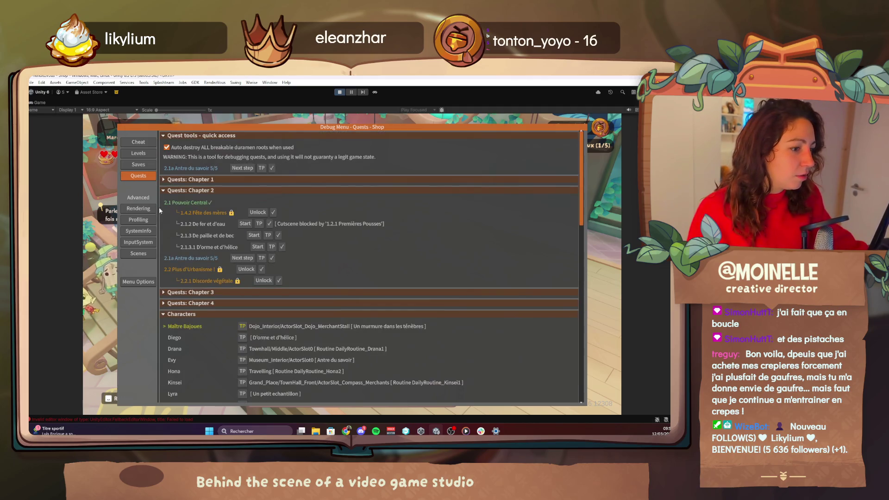
pyautogui.click(148, 145)
pyautogui.scroll(-5, 204, 269)
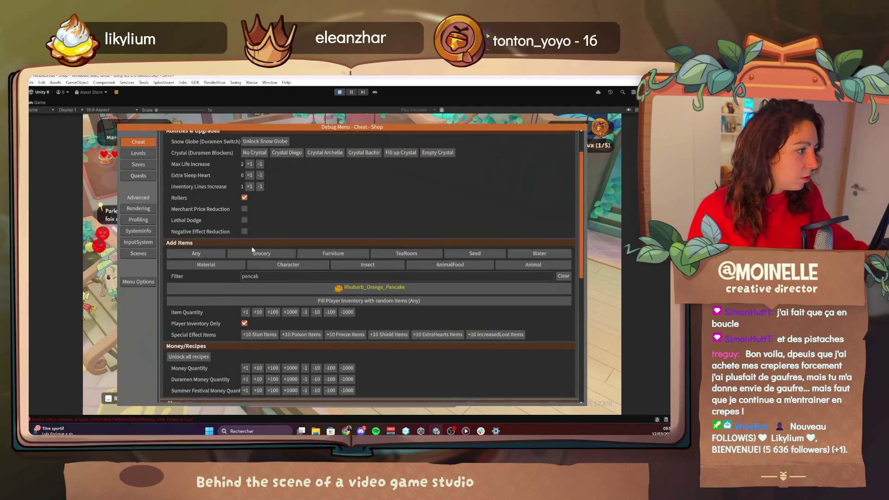
pyautogui.click(138, 153)
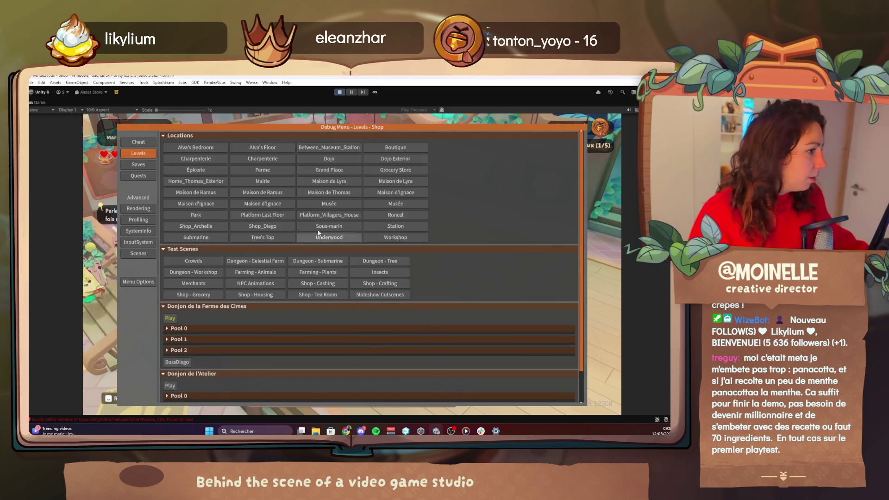
pyautogui.click(133, 145)
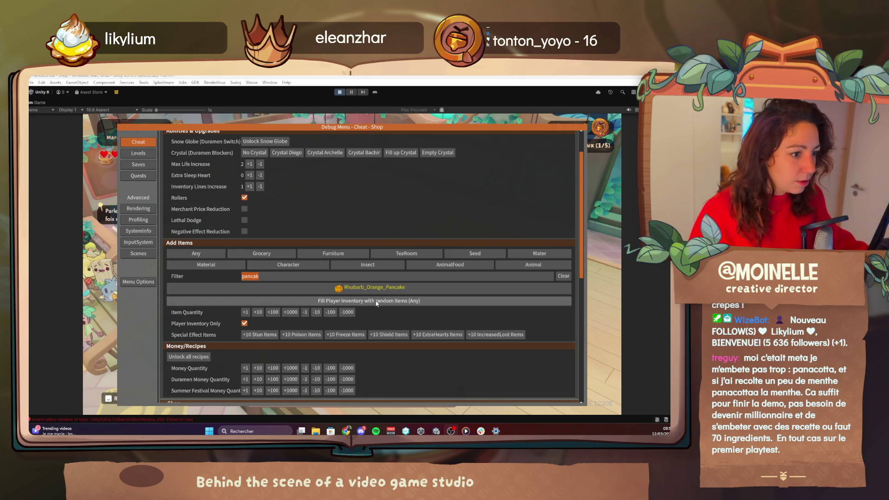
pyautogui.scroll(2, 479, 269)
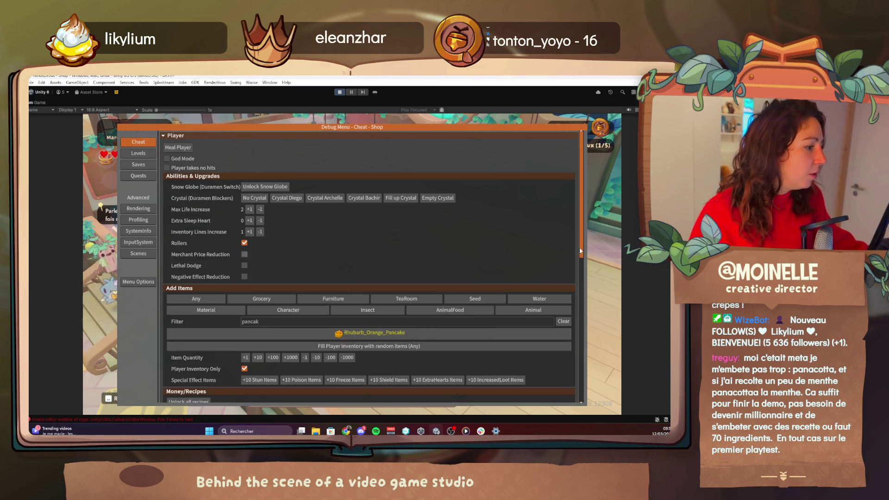
pyautogui.moveTo(581, 245); pyautogui.dragTo(582, 263)
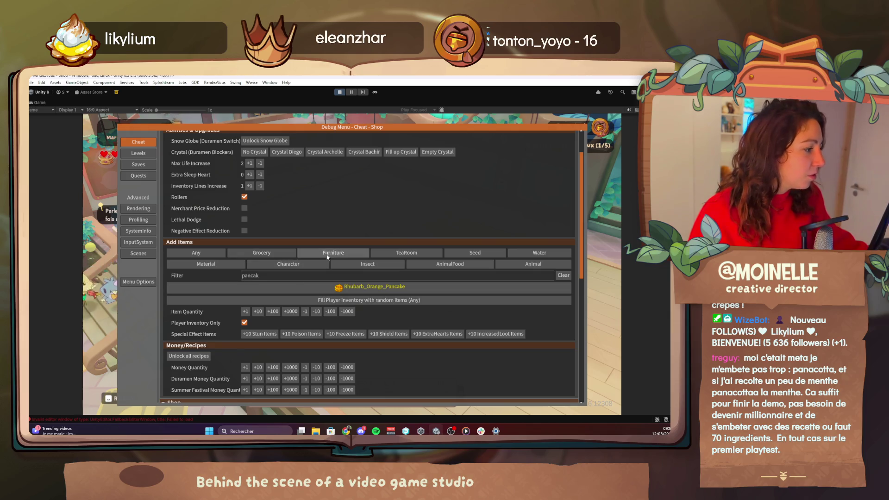
# Step: Pick ArtDeco_Table from the Furniture items, add 1000 of them, and close the Debug Menu
pyautogui.click(305, 254)
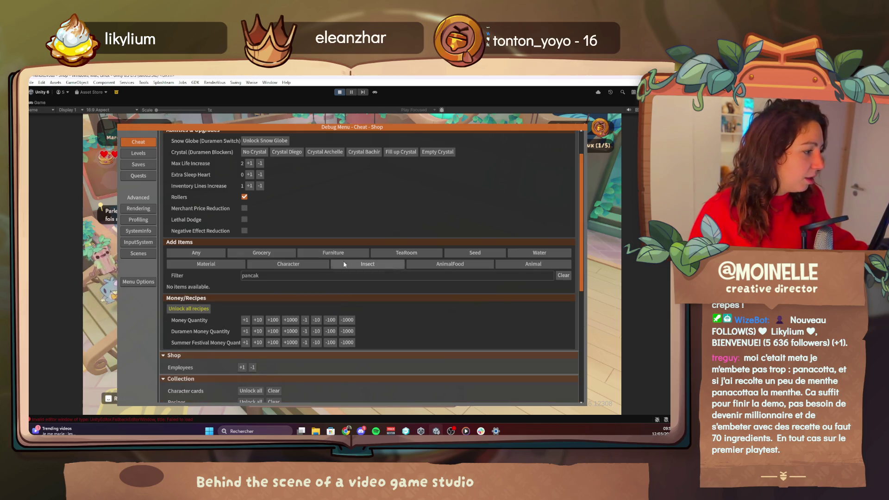
pyautogui.click(564, 276)
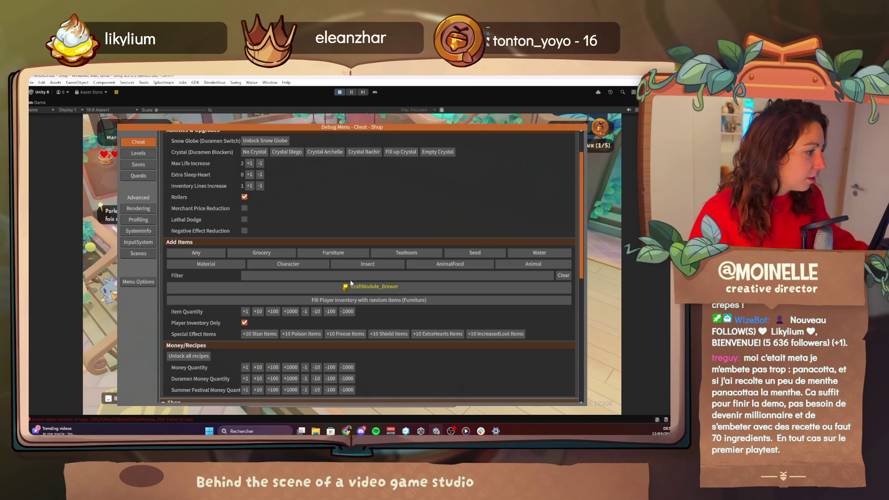
pyautogui.click(368, 286)
pyautogui.scroll(-1, 317, 343)
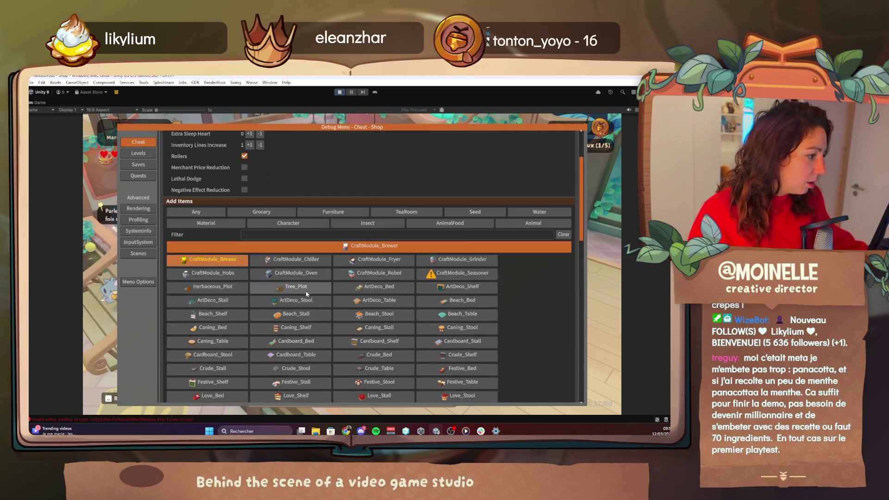
pyautogui.click(293, 300)
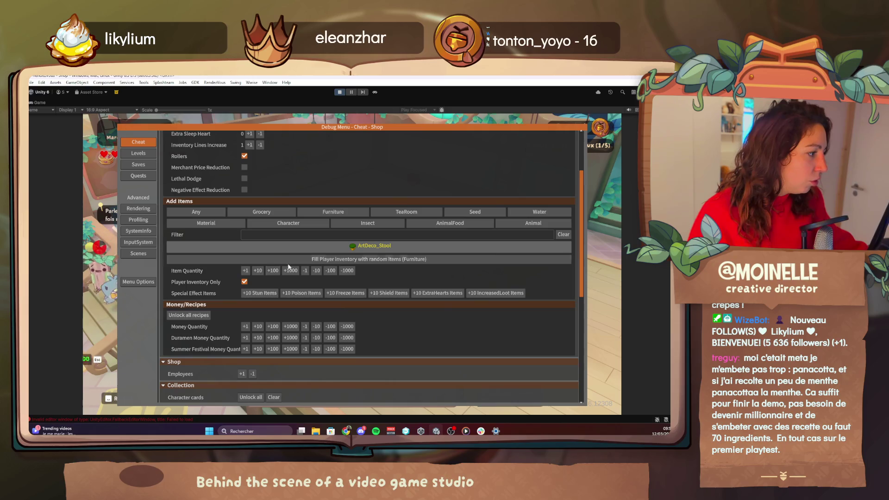
pyautogui.click(296, 246)
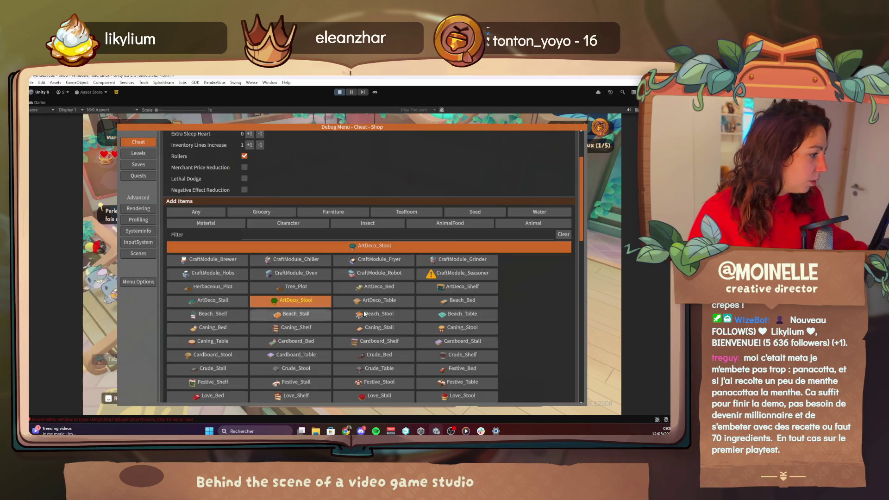
pyautogui.click(379, 301)
pyautogui.click(284, 271)
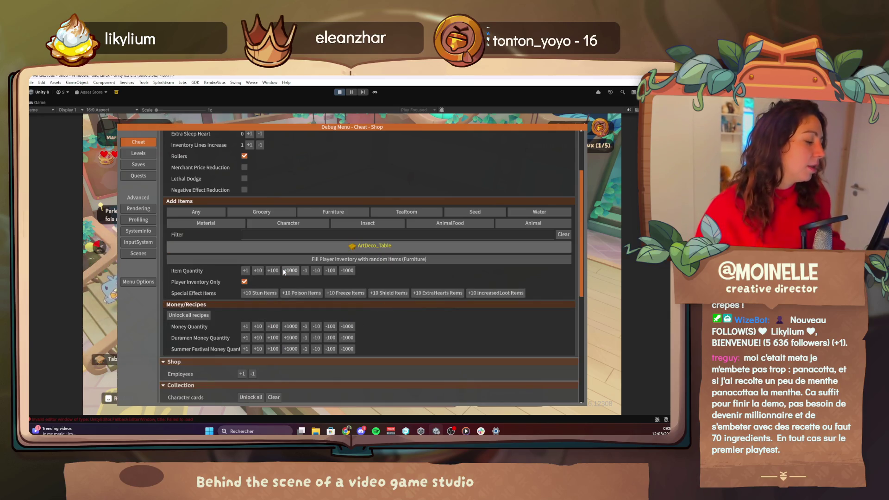
pyautogui.press('Escape')
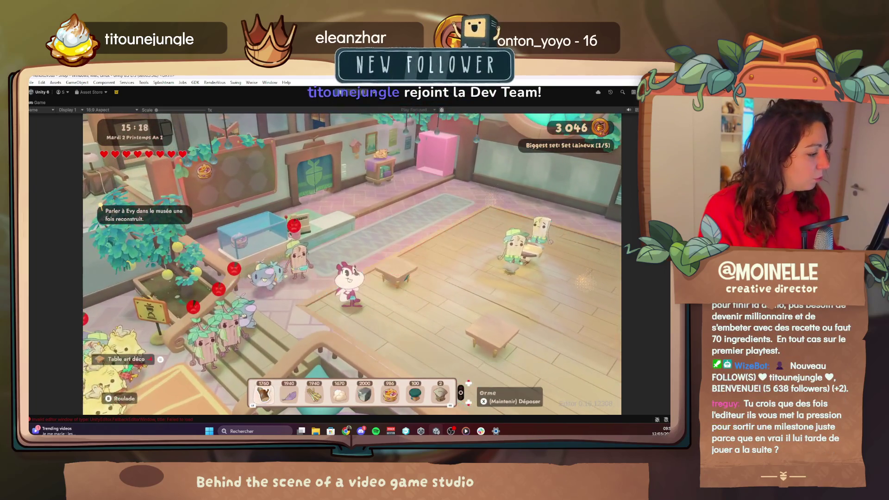
# Step: Hold the fifth hotbar slot item and bring up the Inventaire screen
pyautogui.press('5')
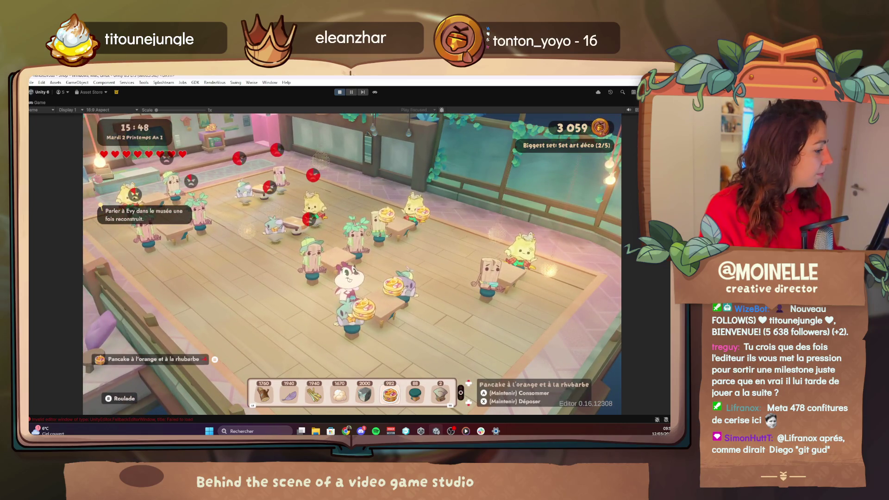
pyautogui.press('i')
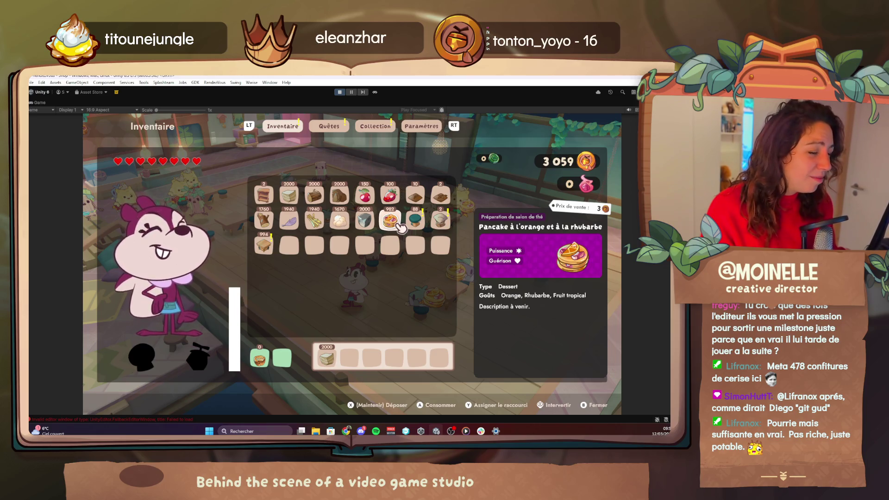
# Step: Switch to the Collection tab, sort recipes alphabetically, and page through them
pyautogui.press('e')
pyautogui.press('e')
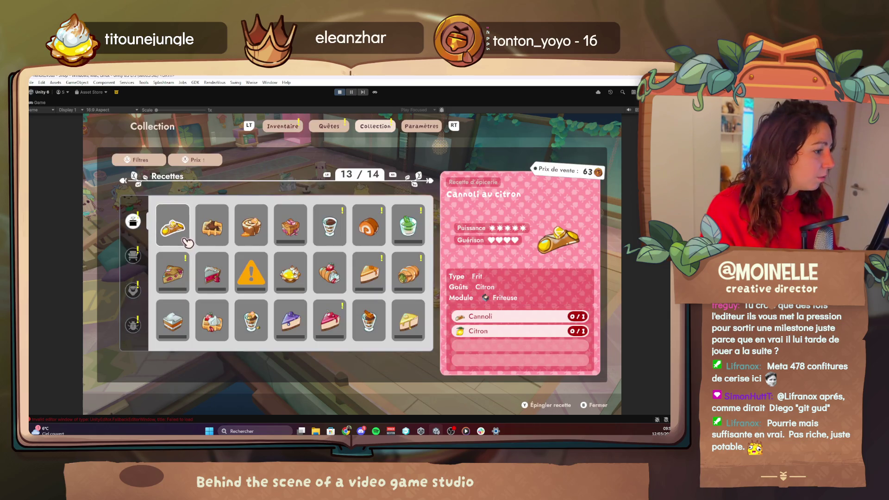
pyautogui.scroll(1, 303, 290)
pyautogui.press('r')
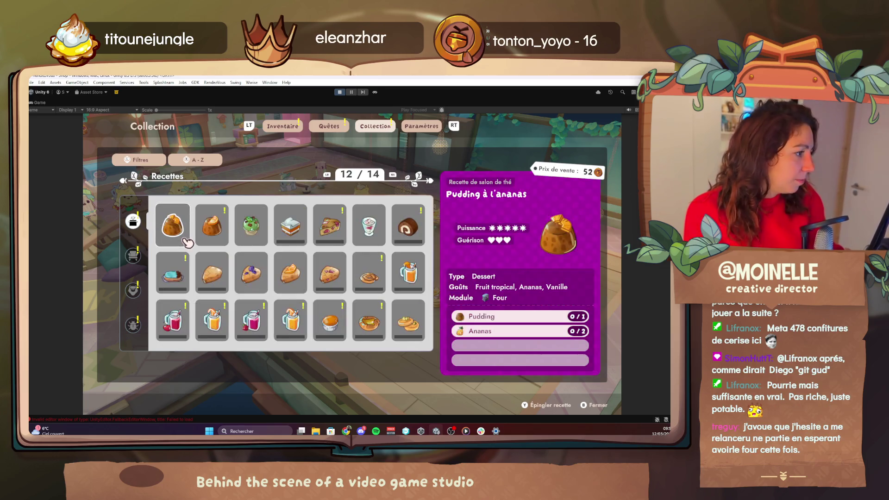
pyautogui.scroll(2, 188, 242)
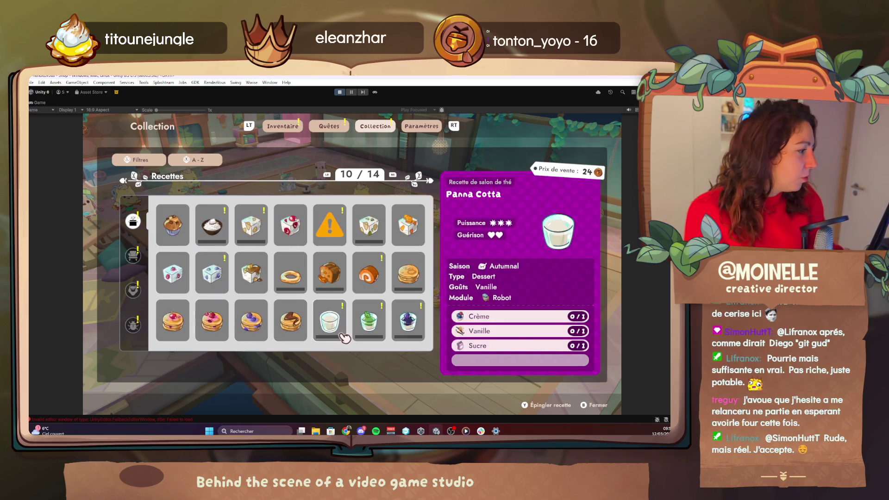
pyautogui.scroll(1, 305, 337)
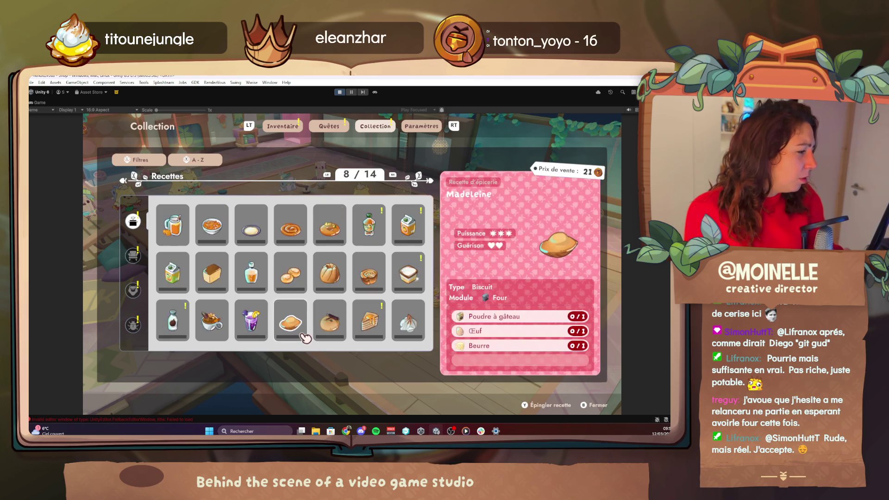
pyautogui.scroll(3, 305, 337)
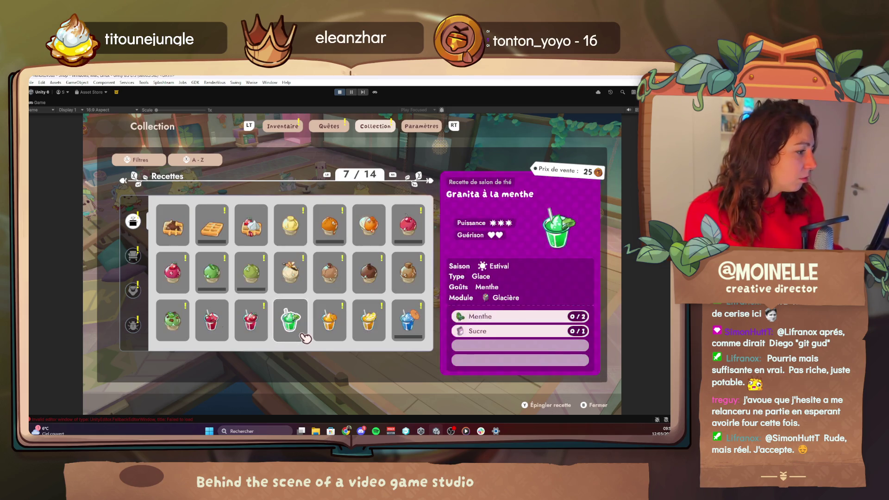
pyautogui.scroll(-3, 305, 337)
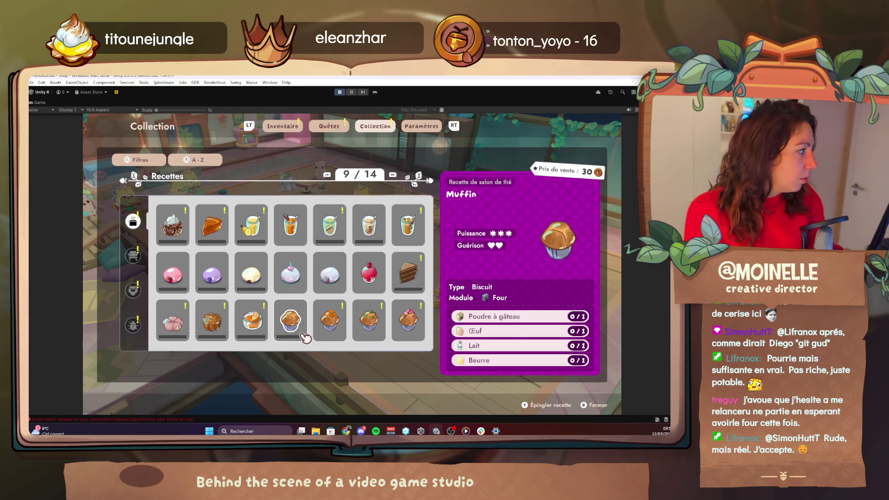
pyautogui.scroll(-1, 305, 337)
pyautogui.scroll(-2, 306, 337)
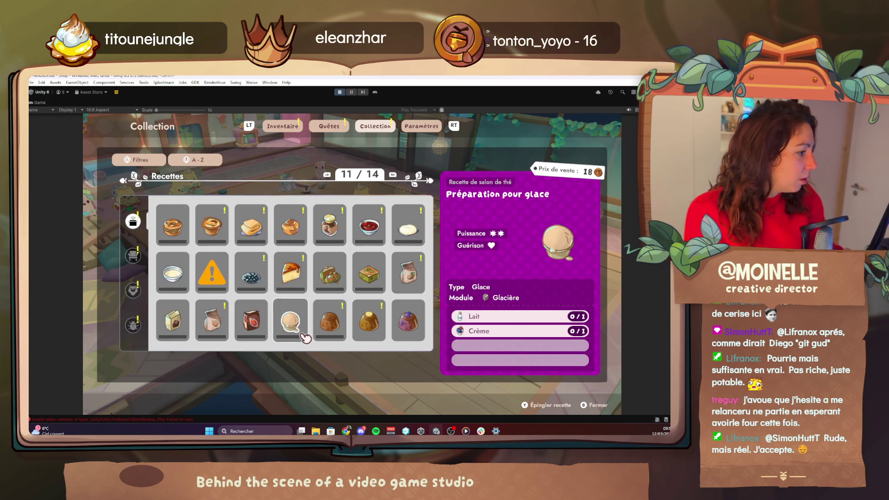
pyautogui.scroll(-1, 305, 337)
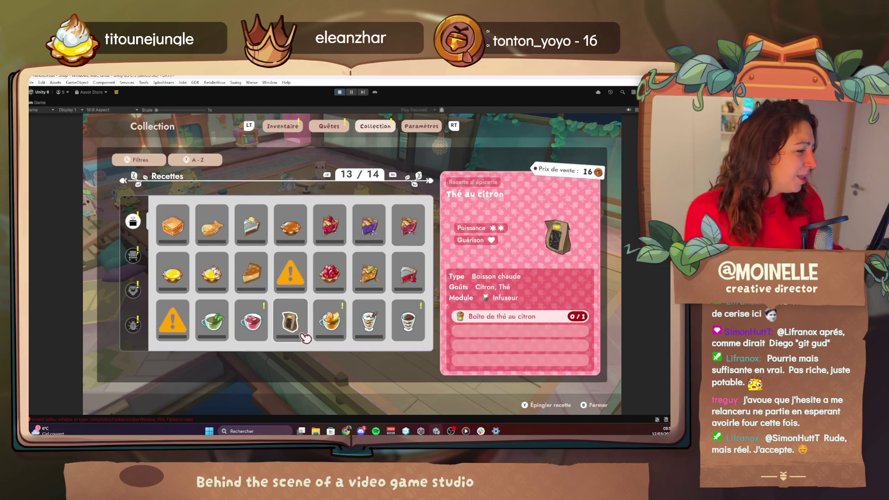
pyautogui.scroll(2, 306, 337)
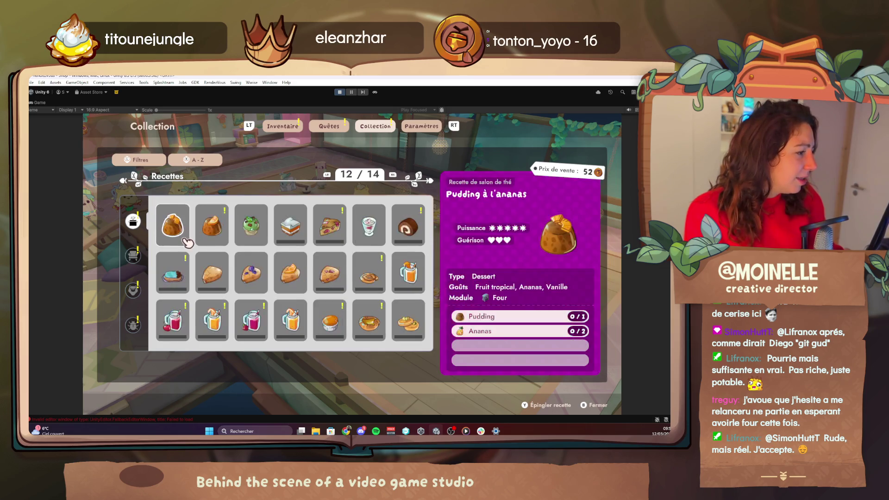
pyautogui.press('Left')
pyautogui.press('Right')
pyautogui.press('Left')
pyautogui.press('Left')
pyautogui.press('Left')
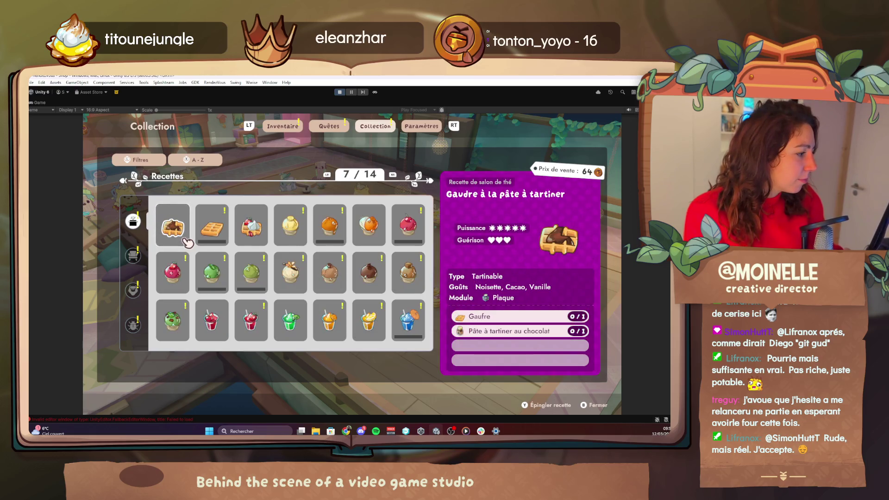
pyautogui.press('Left')
pyautogui.press('Left')
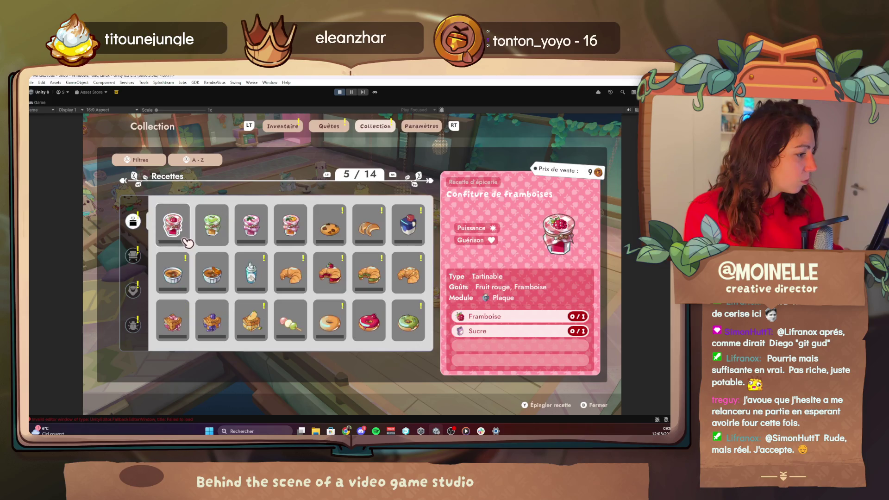
# Step: Sort recipes by ascending price, return to page 1, view Beurre and Confiture à la mûre, then close
pyautogui.press('Tab')
pyautogui.press('Tab')
pyautogui.press('Tab')
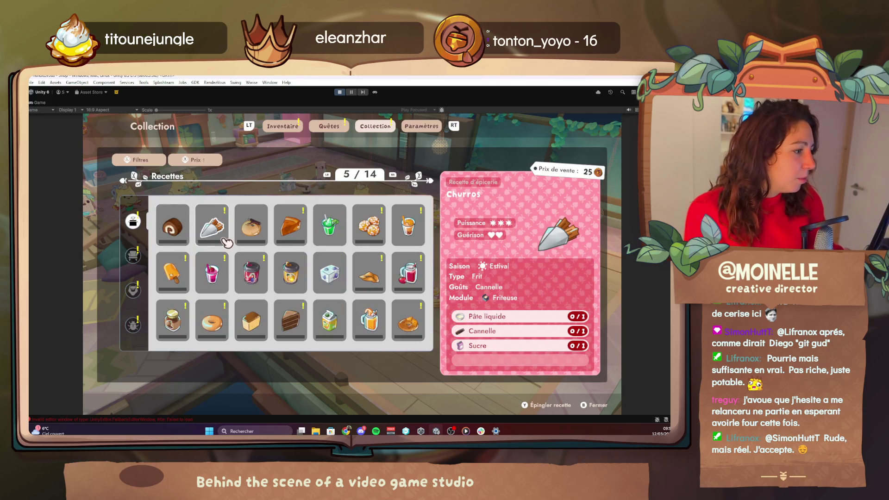
pyautogui.press('Left')
pyautogui.press('Left')
pyautogui.press('Left')
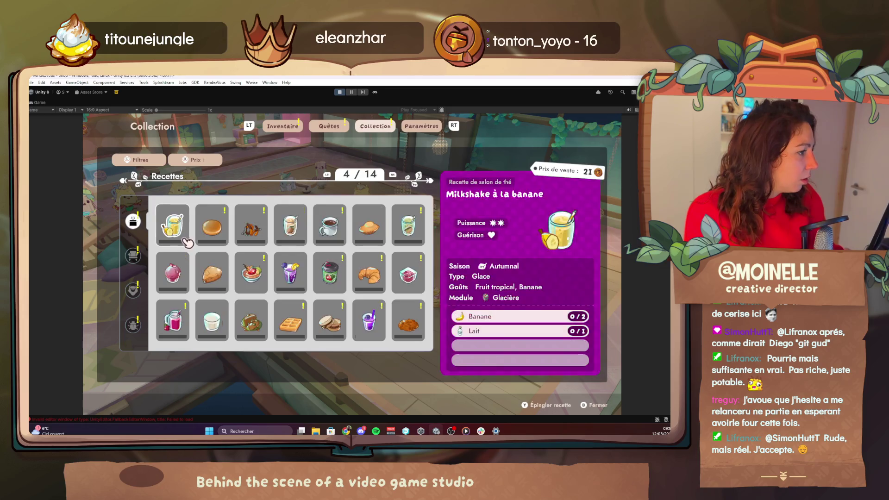
pyautogui.press('Left')
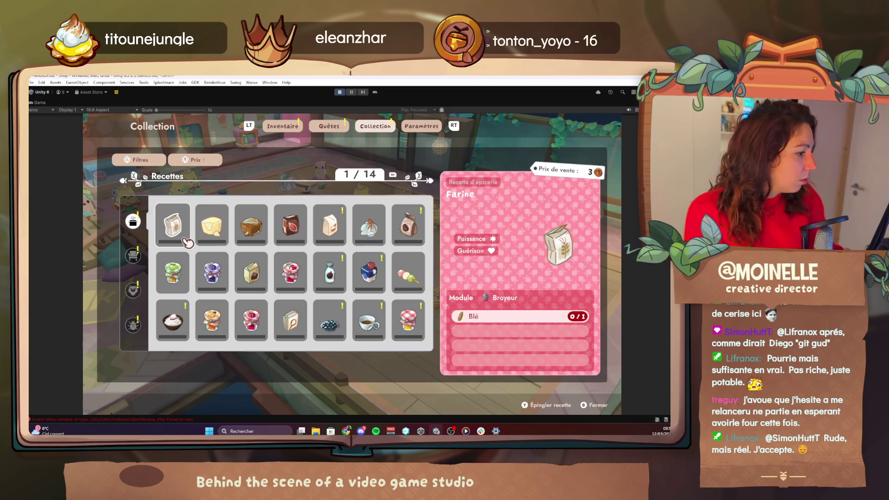
pyautogui.click(226, 242)
pyautogui.click(226, 287)
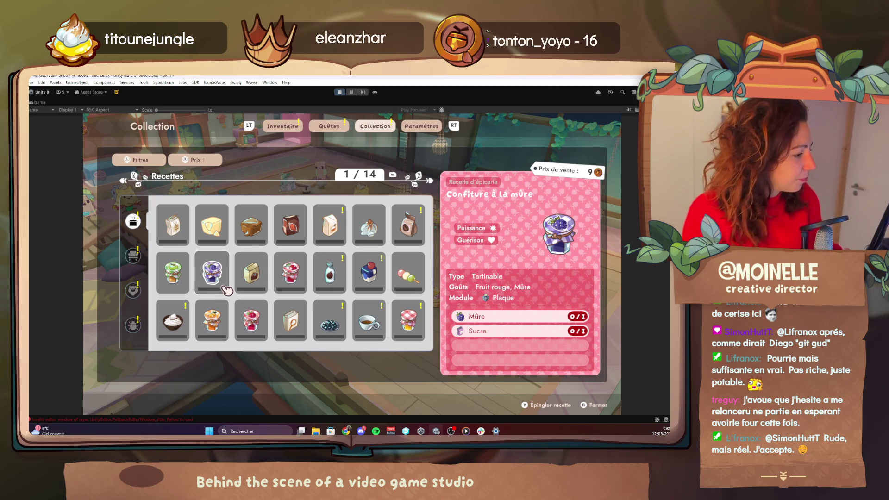
pyautogui.press('Escape')
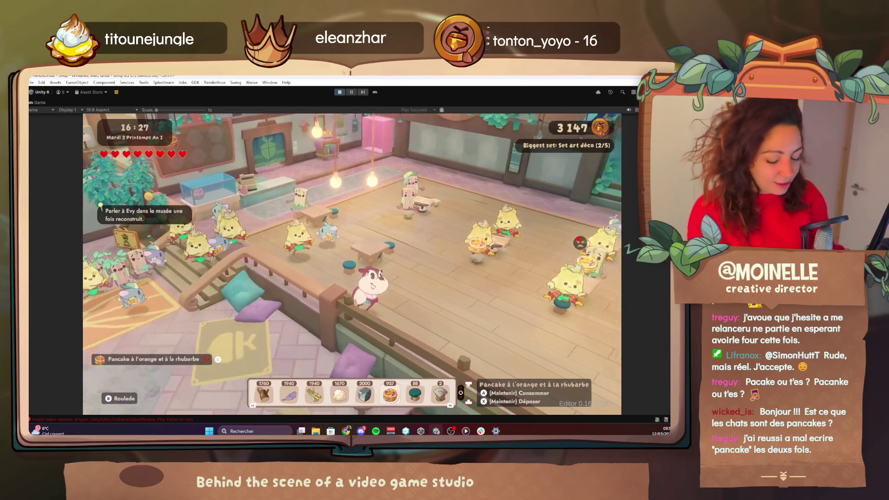
# Step: Bring up the debug cheat menu with F1
pyautogui.press('F1')
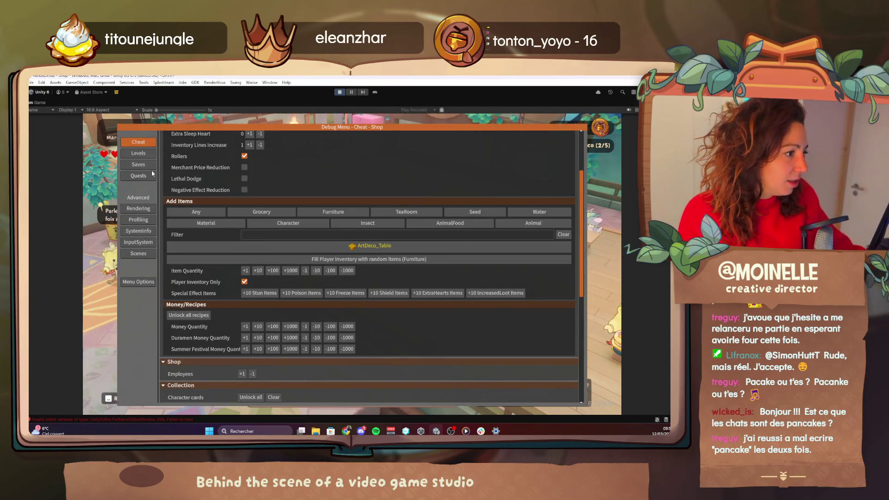
# Step: Look over the Debug Menu's Quests page, then return to the Cheat page
pyautogui.click(138, 175)
pyautogui.scroll(-10, 272, 275)
pyautogui.scroll(6, 273, 275)
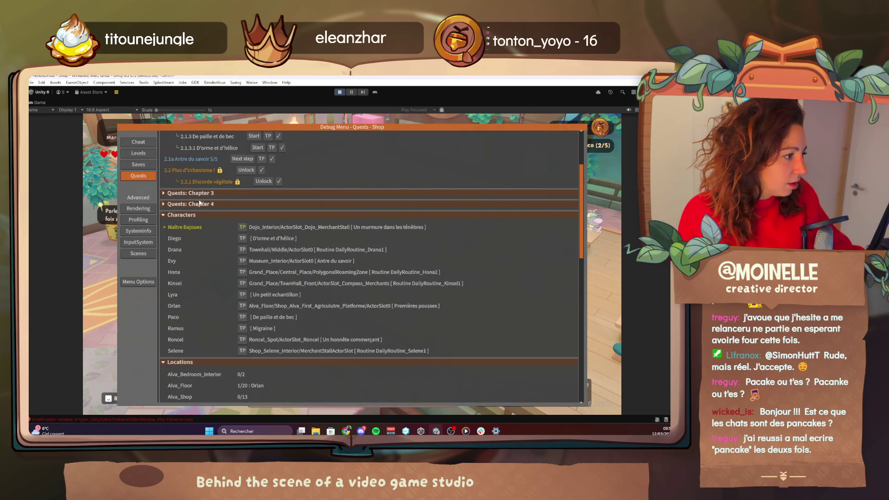
pyautogui.click(142, 143)
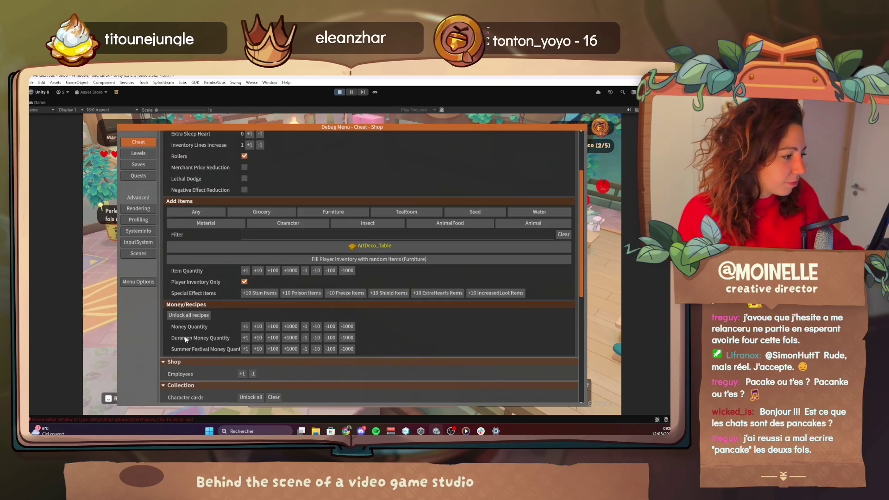
# Step: Advance the game date one day, move the hour back four steps, then open the recipe collection
pyautogui.scroll(-3, 276, 300)
pyautogui.scroll(-3, 361, 350)
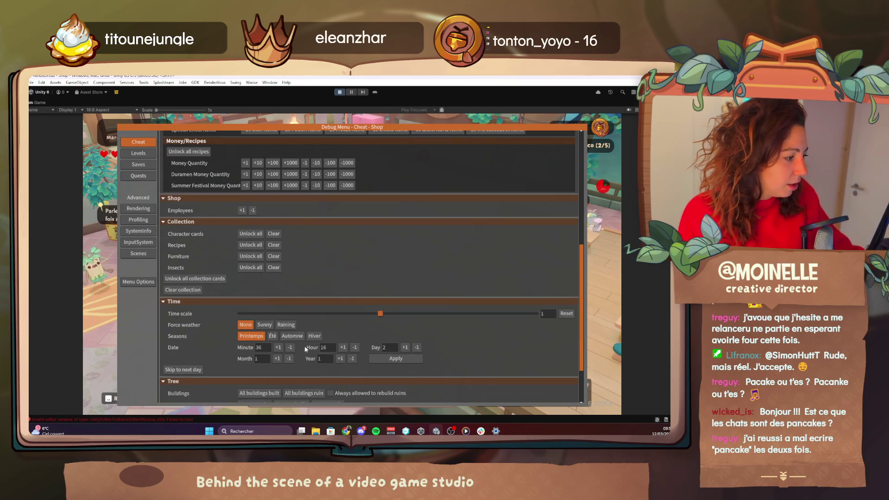
pyautogui.click(405, 347)
pyautogui.click(354, 347)
pyautogui.click(355, 347)
pyautogui.click(355, 347)
pyautogui.click(354, 347)
pyautogui.click(354, 347)
pyautogui.click(355, 347)
pyautogui.click(354, 347)
pyautogui.press('Escape')
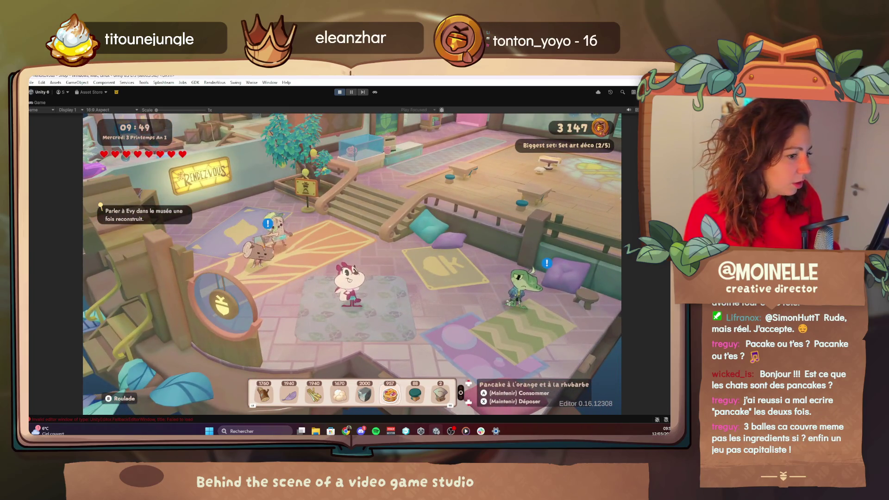
pyautogui.press('Tab')
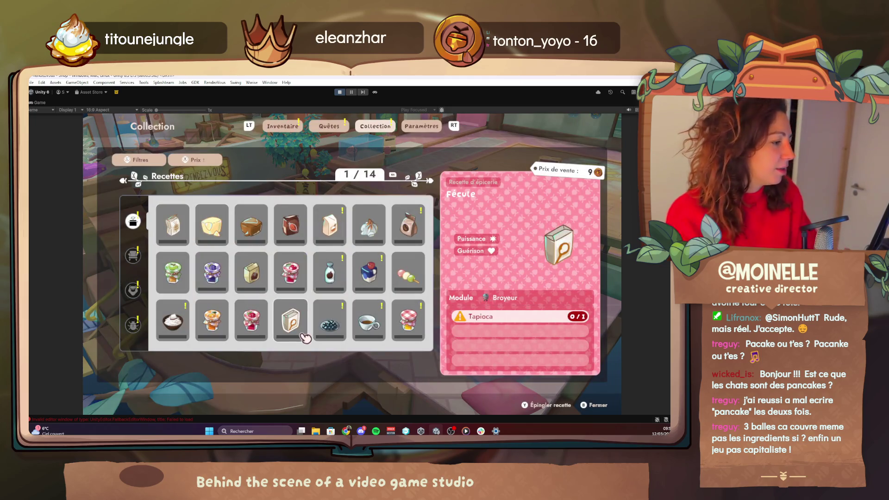
pyautogui.scroll(-1, 304, 241)
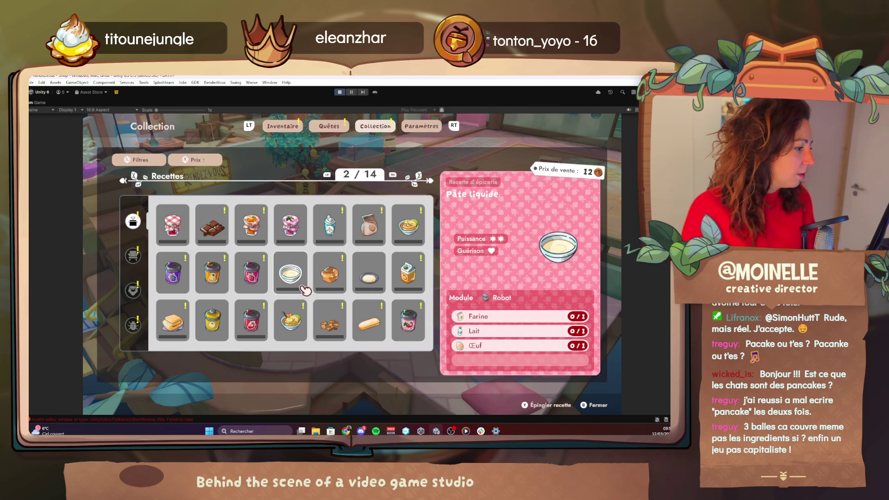
pyautogui.scroll(-1, 305, 290)
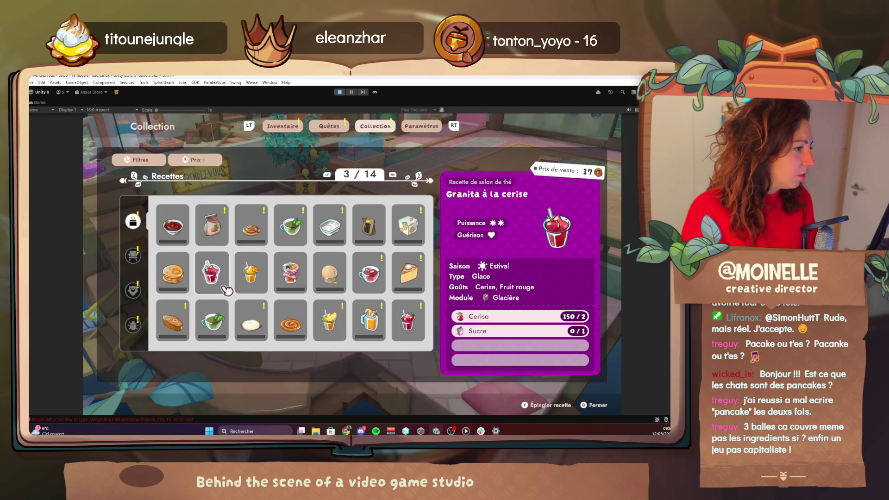
pyautogui.scroll(-1, 135, 250)
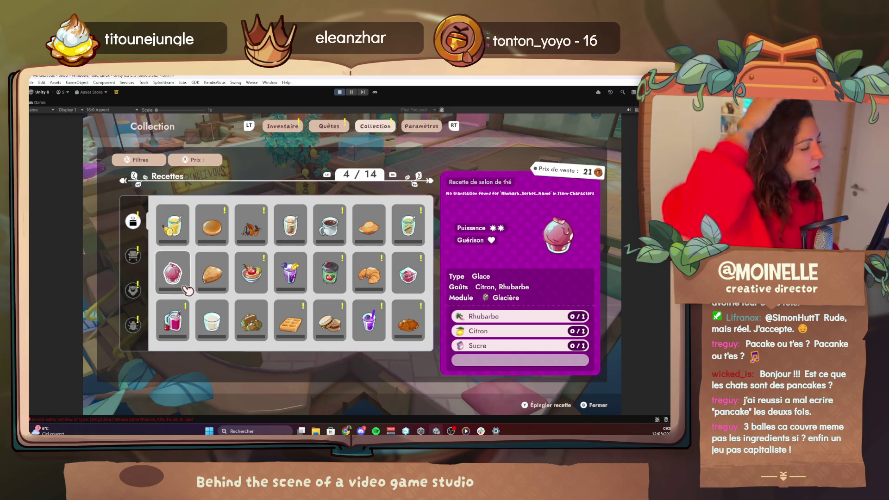
pyautogui.scroll(-1, 187, 290)
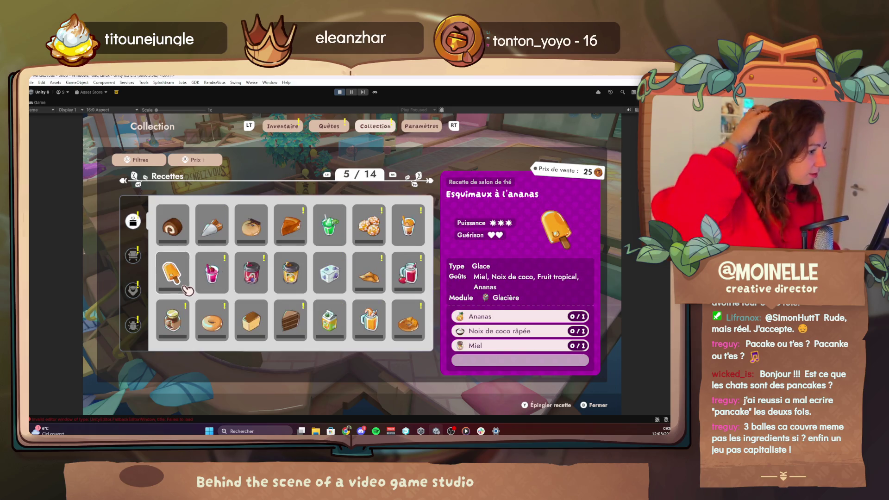
pyautogui.scroll(-1, 187, 290)
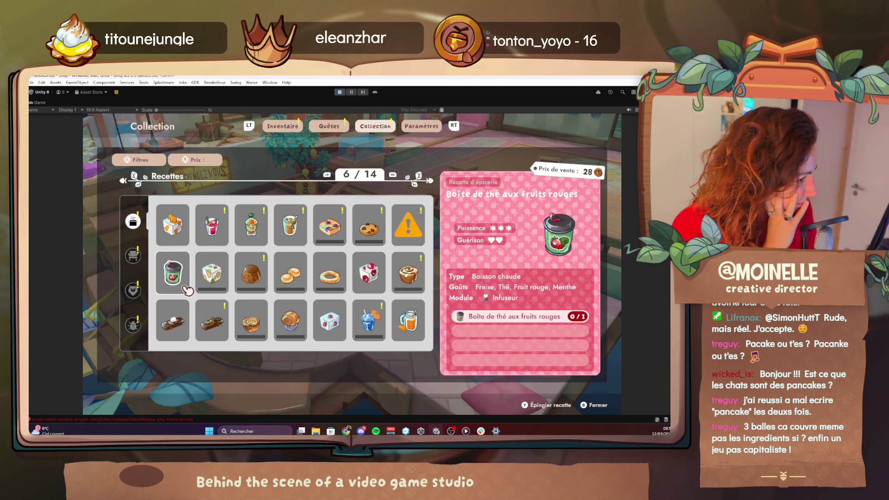
pyautogui.scroll(-1, 187, 290)
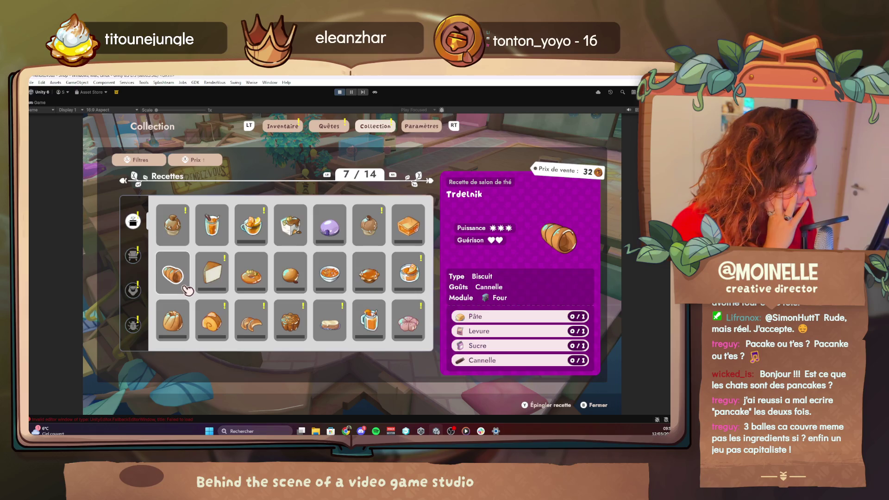
pyautogui.scroll(-1, 187, 290)
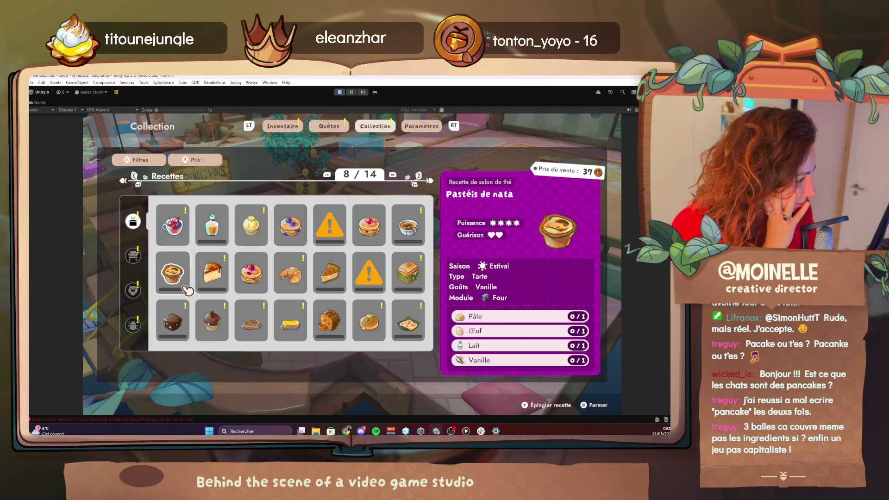
pyautogui.scroll(-1, 187, 290)
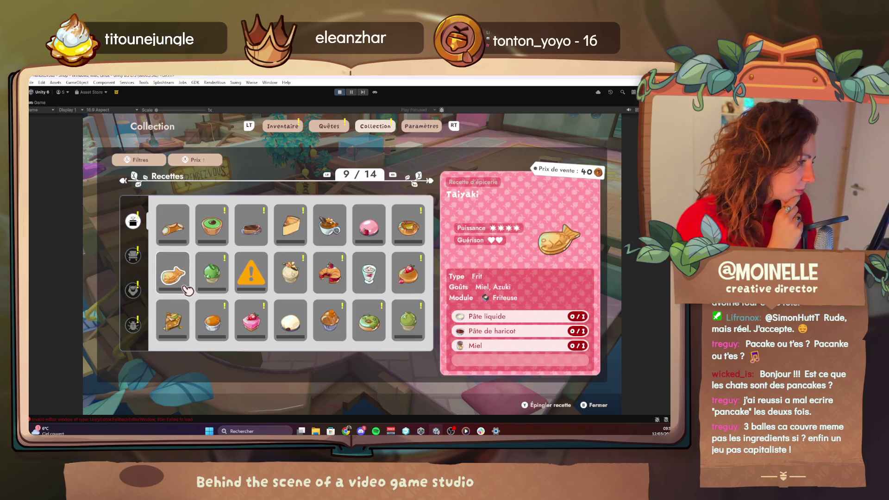
pyautogui.scroll(-1, 187, 290)
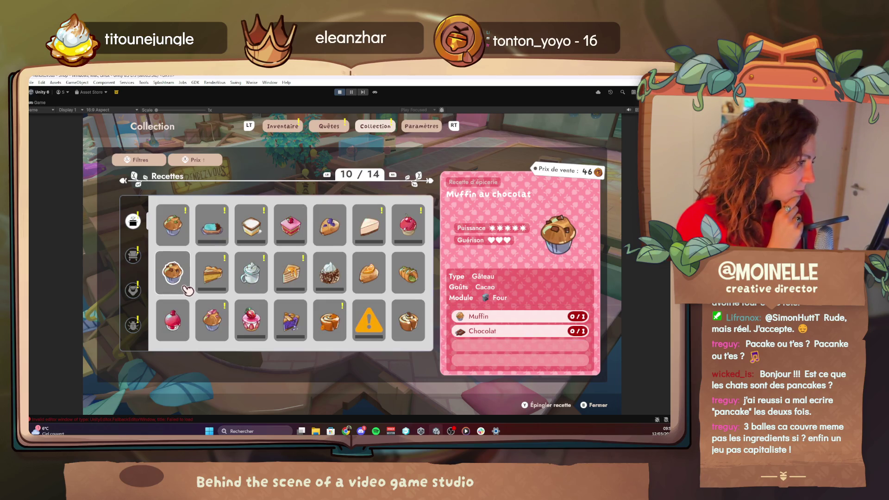
pyautogui.scroll(-1, 187, 290)
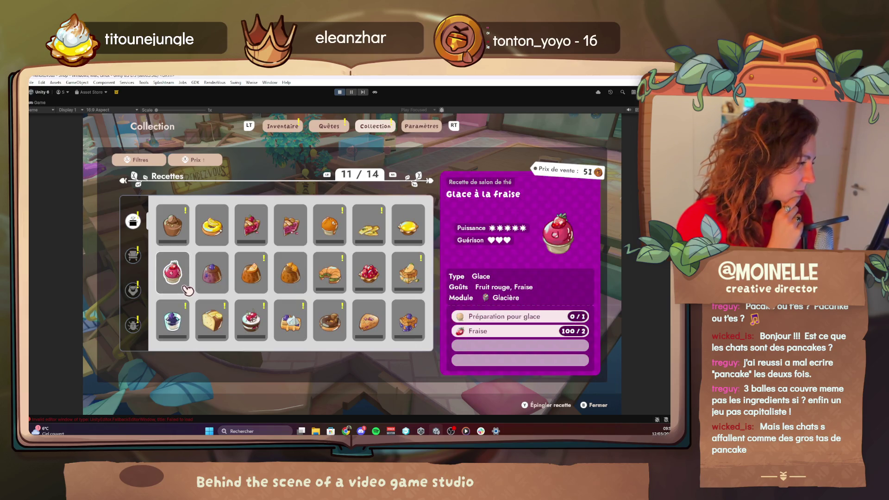
pyautogui.press('Escape')
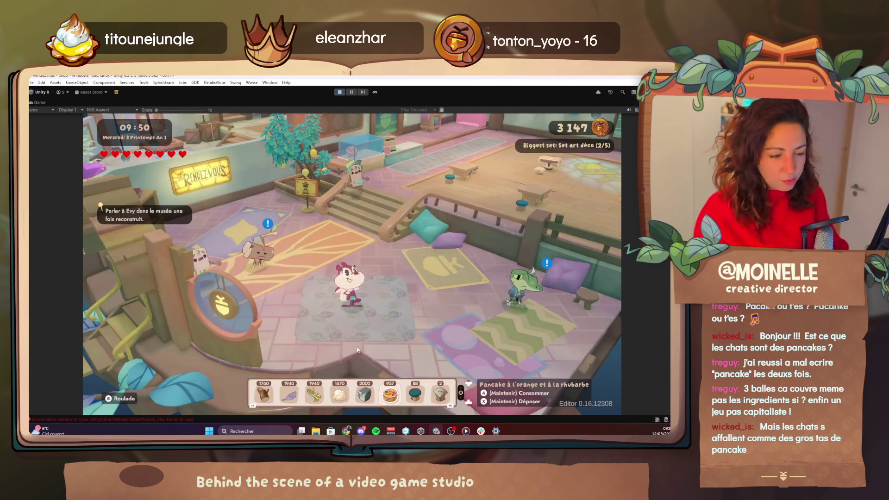
# Step: Add 1000 Black_Forest cakes from the TeaRoom category in the Debug Menu, then close it
pyautogui.press('F1')
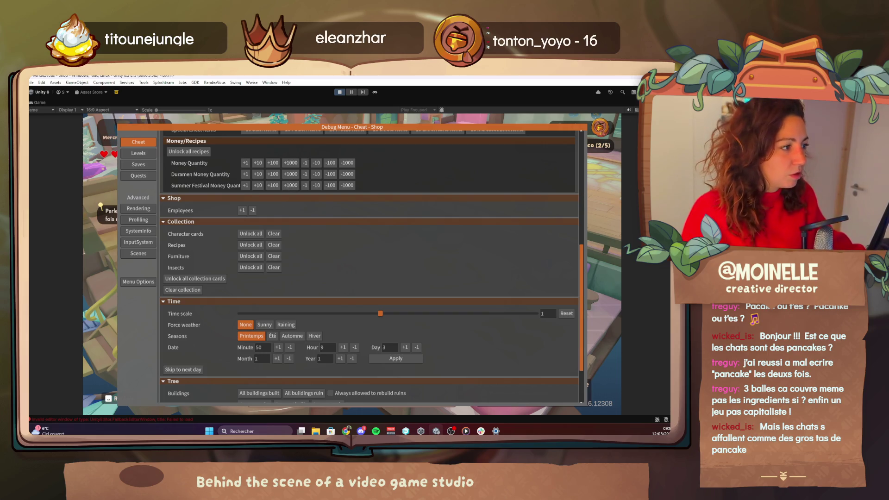
pyautogui.scroll(3, 335, 314)
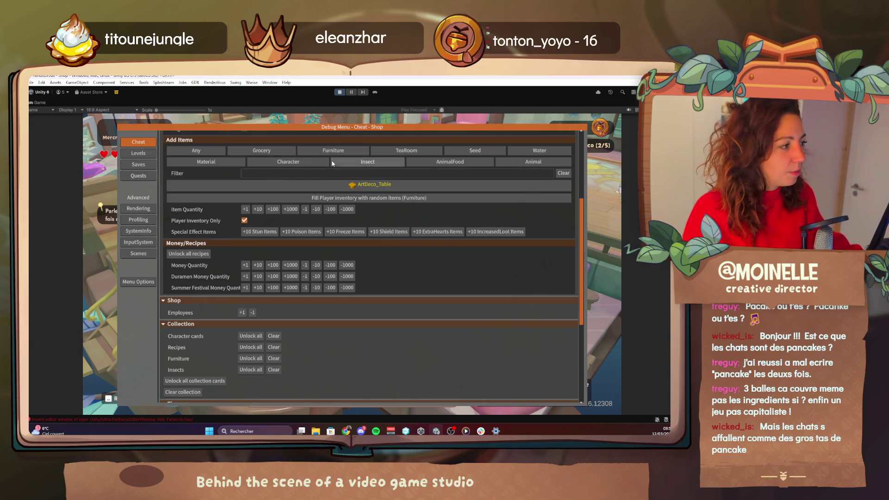
pyautogui.click(280, 152)
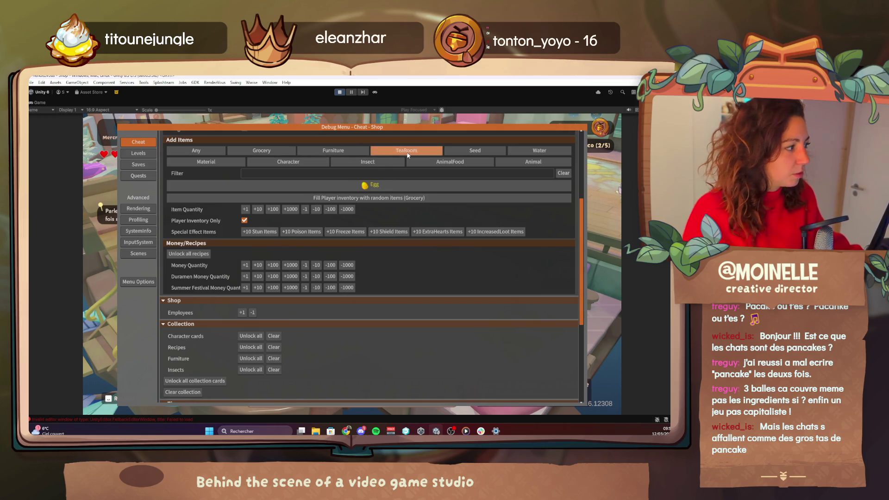
pyautogui.click(388, 186)
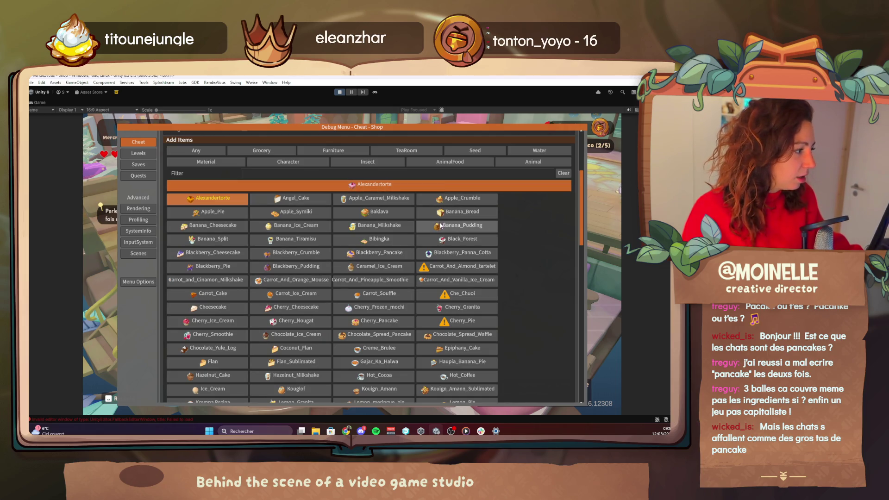
pyautogui.scroll(-1, 382, 244)
pyautogui.click(446, 208)
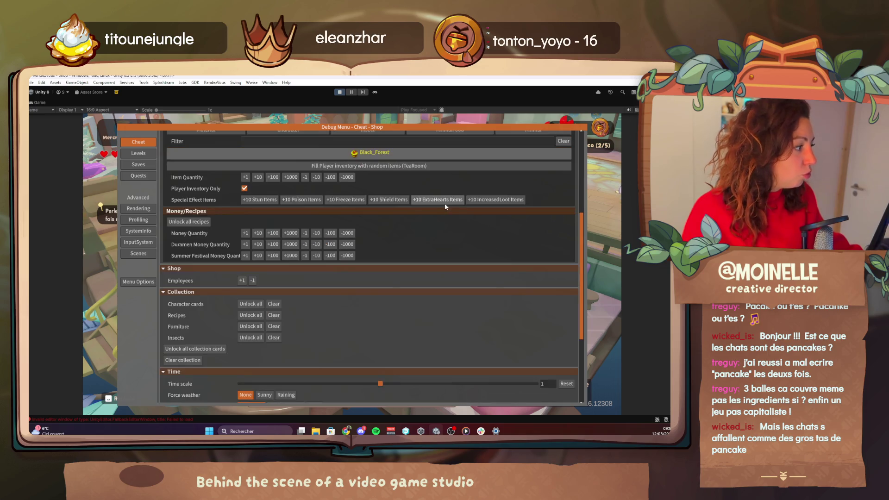
pyautogui.click(294, 178)
pyautogui.press('Escape')
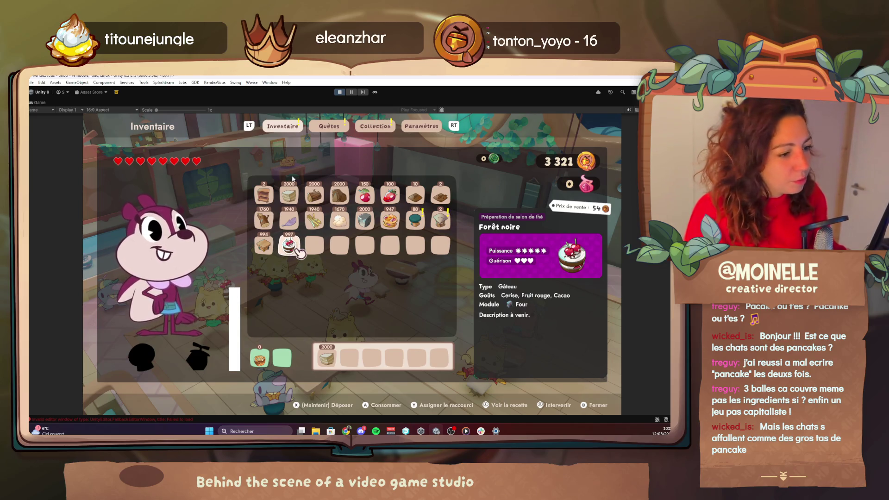
# Step: Set Forêt noire as the inventory quick item, then reopen the debug cheat menu
pyautogui.press('Up')
pyautogui.press('Right')
pyautogui.press('Right')
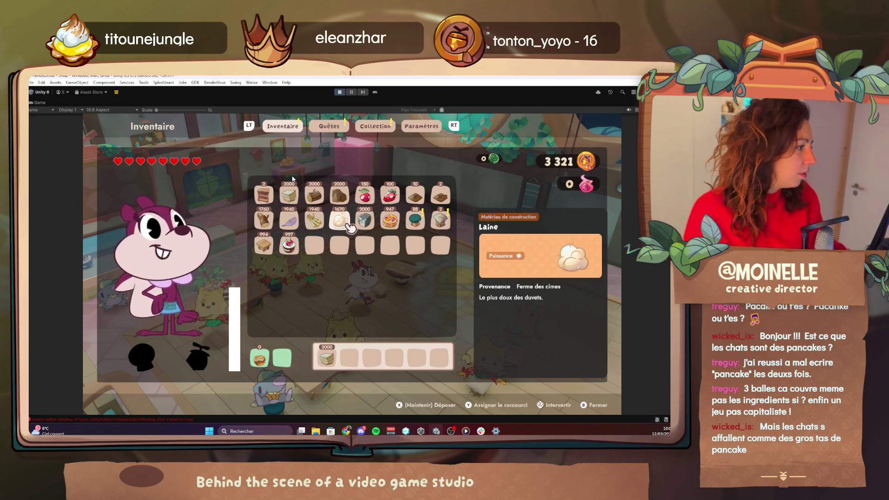
pyautogui.press('Right')
pyautogui.press('Right')
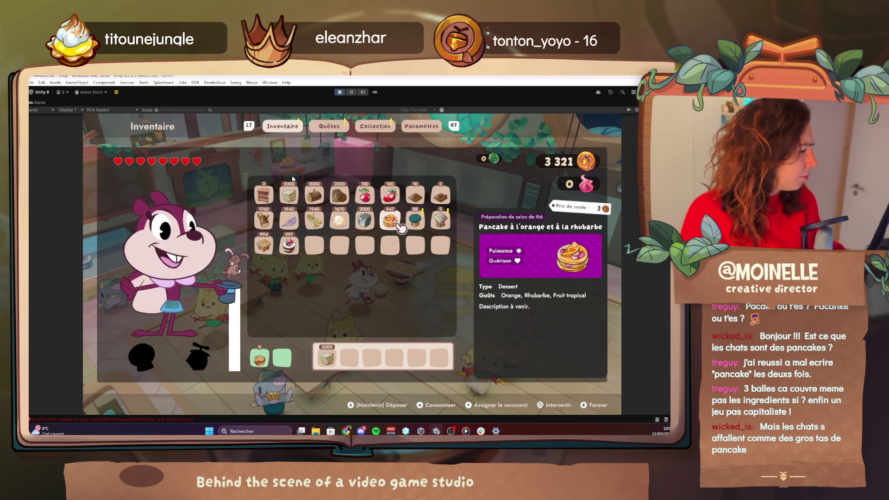
pyautogui.press('Left')
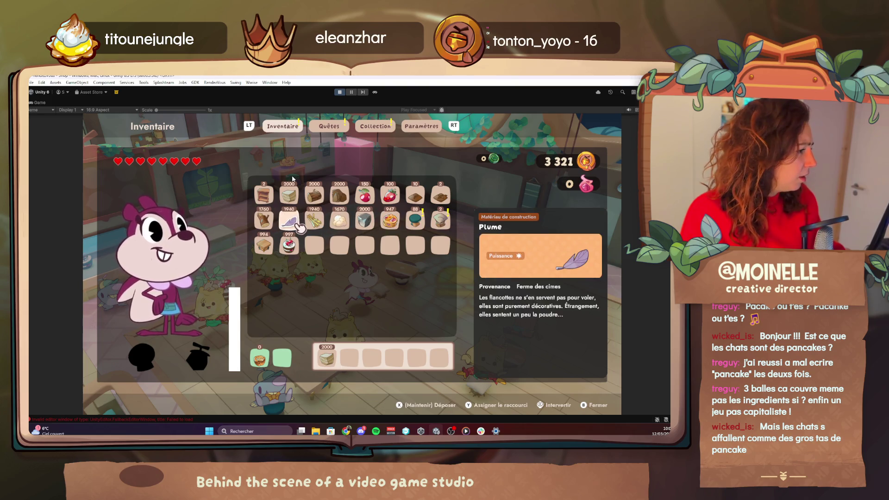
pyautogui.press('Down')
pyautogui.press('Escape')
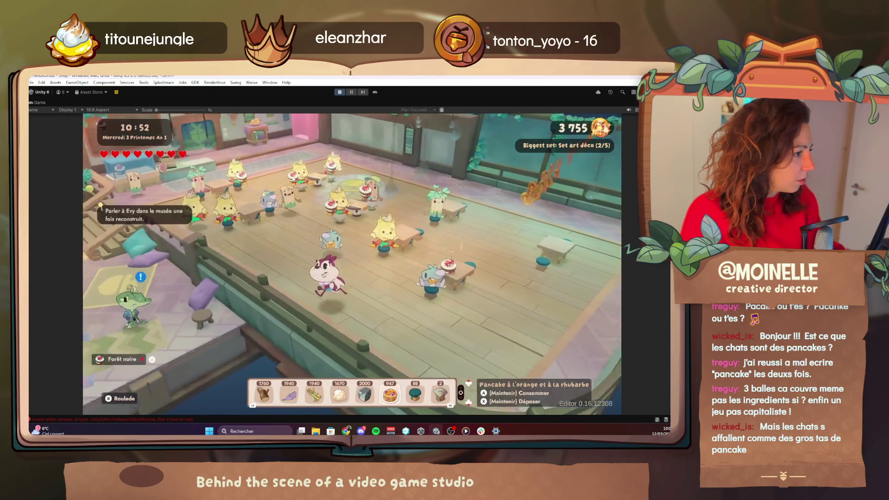
pyautogui.press('F1')
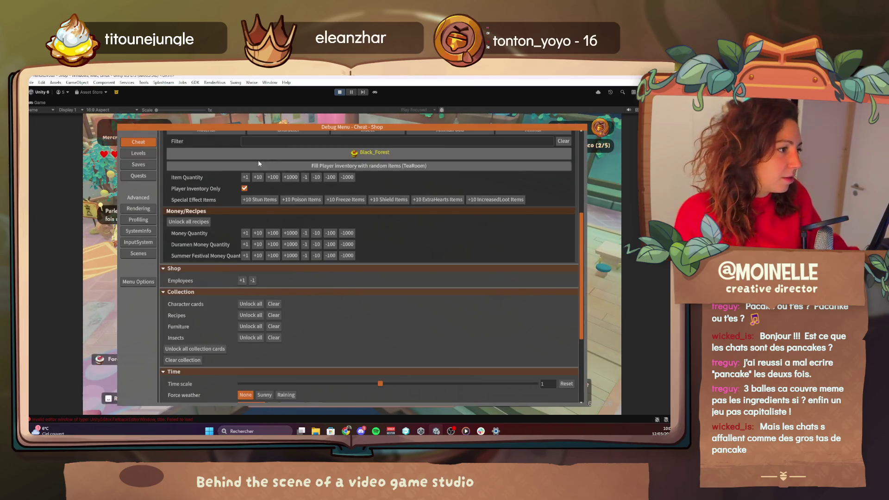
# Step: On the Quests page, complete quests 1.4.2, 2.1.2, 2.1.3, 2.1.3.1, 2.1a, 2.2, 2.2.1, 2.4.1, 3.2 and 4.1
pyautogui.click(128, 176)
pyautogui.scroll(3, 306, 285)
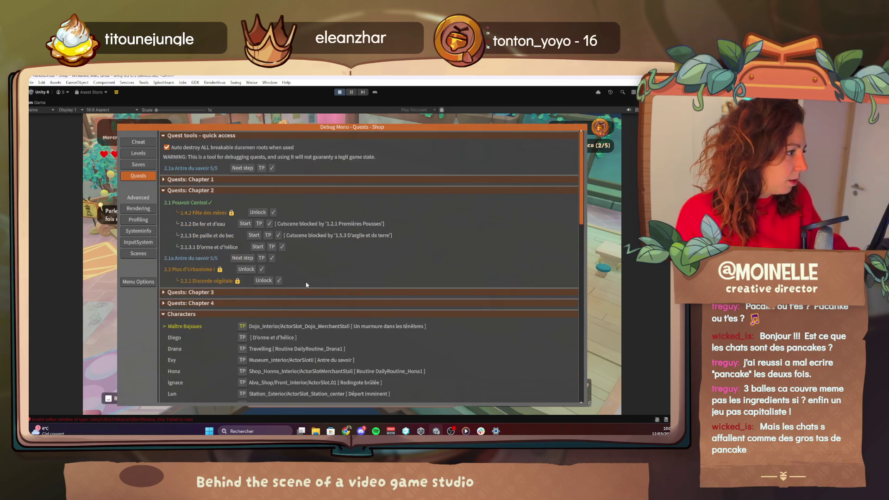
pyautogui.click(274, 212)
pyautogui.click(269, 222)
pyautogui.click(279, 233)
pyautogui.click(281, 243)
pyautogui.click(272, 252)
pyautogui.click(262, 262)
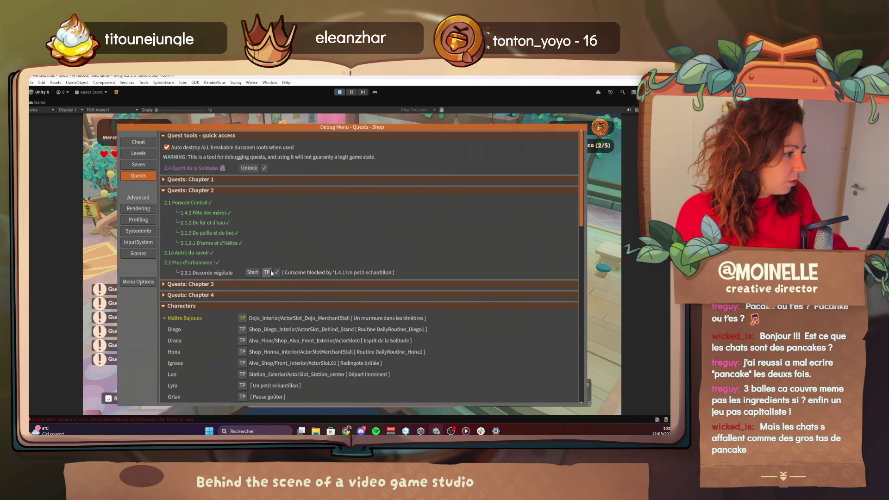
pyautogui.click(276, 273)
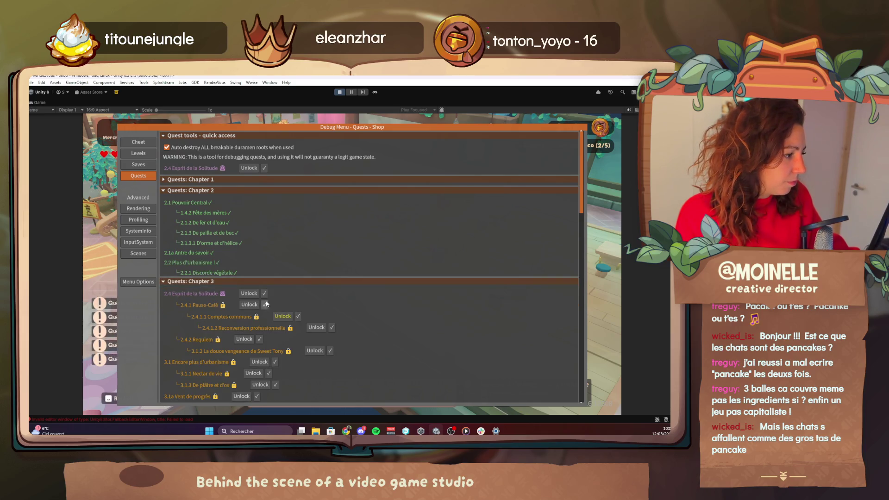
pyautogui.click(266, 304)
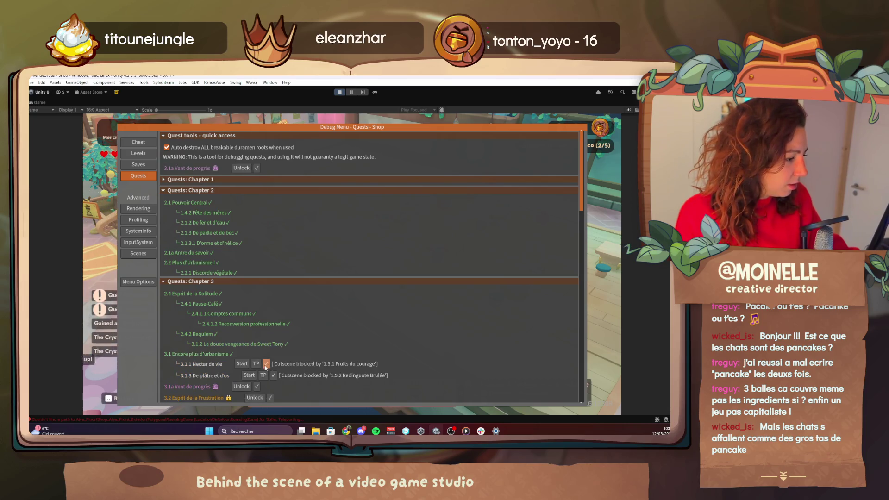
pyautogui.click(271, 394)
pyautogui.scroll(-3, 285, 340)
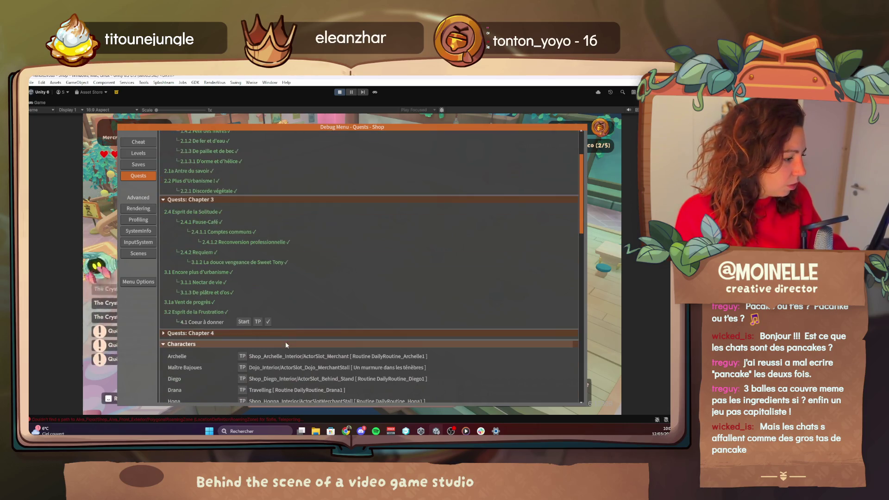
pyautogui.click(268, 322)
pyautogui.scroll(3, 254, 221)
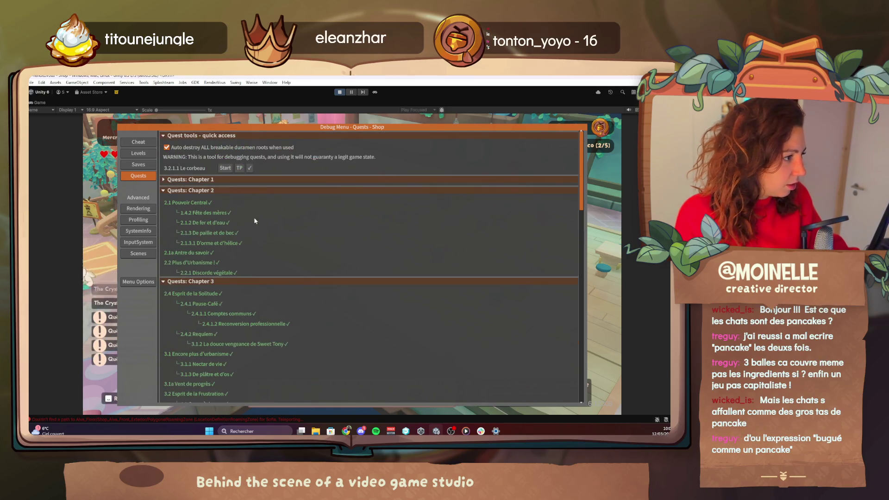
# Step: Expand Chapter 1 and complete quests 1.1.2, 1.3.2, 1.3.1, 1.3.3, 1.4.1 and 2.1.1.1.1
pyautogui.click(208, 184)
pyautogui.click(256, 212)
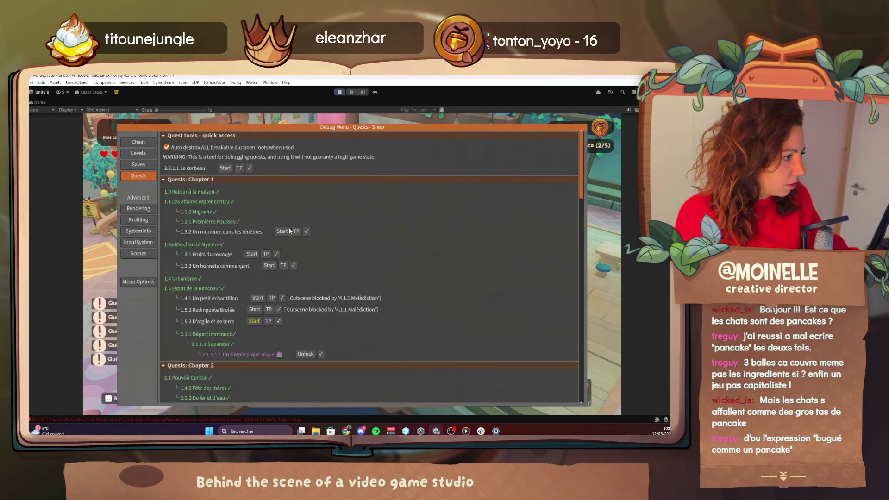
pyautogui.click(306, 232)
pyautogui.click(276, 251)
pyautogui.click(293, 263)
pyautogui.click(282, 292)
pyautogui.click(321, 342)
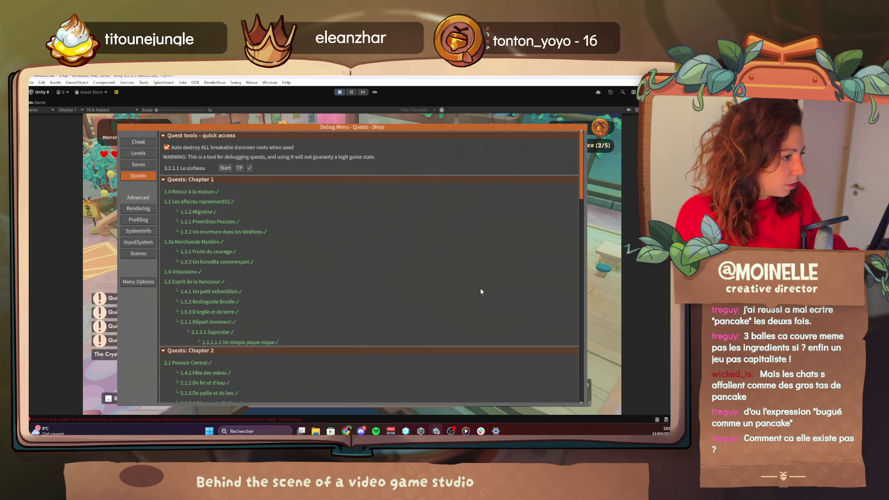
pyautogui.press('Escape')
pyautogui.press('Escape')
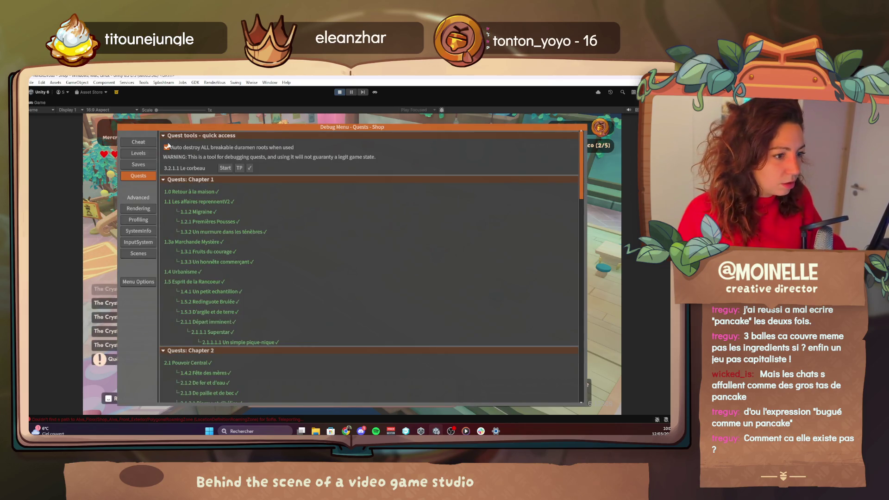
pyautogui.click(138, 144)
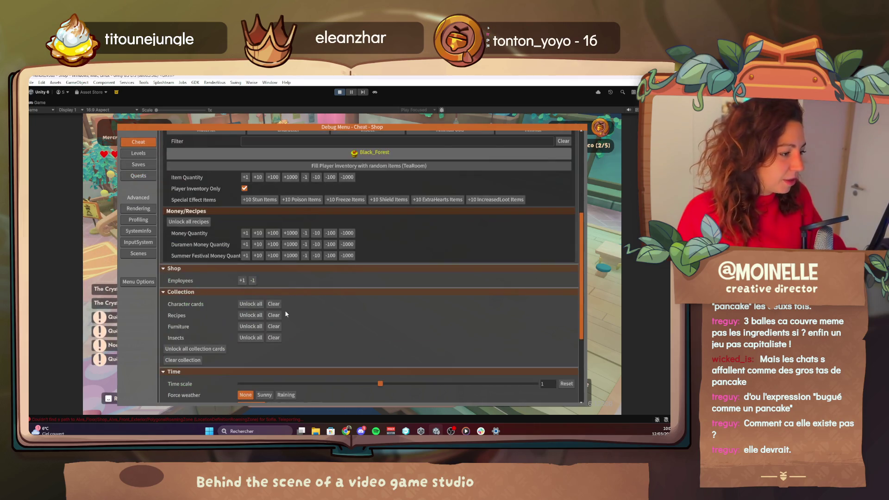
# Step: Apply day 4 in the Time settings, play on, then reopen the debug menu
pyautogui.scroll(-5, 253, 291)
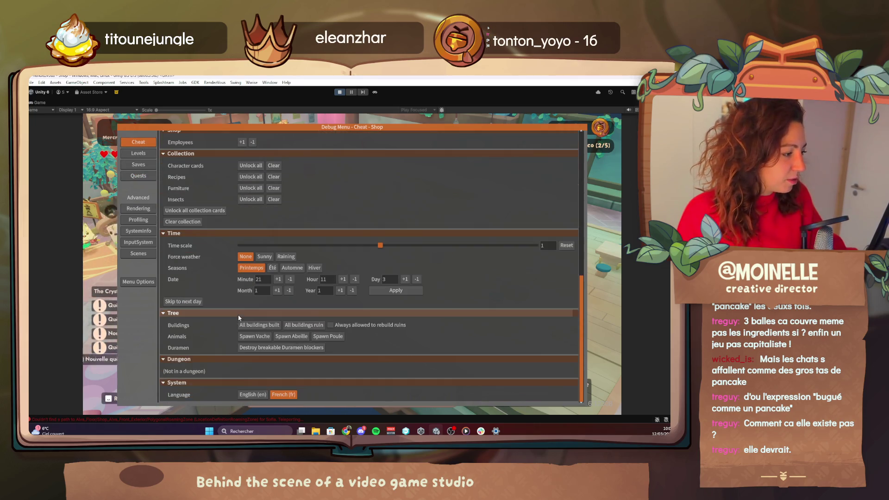
pyautogui.click(402, 287)
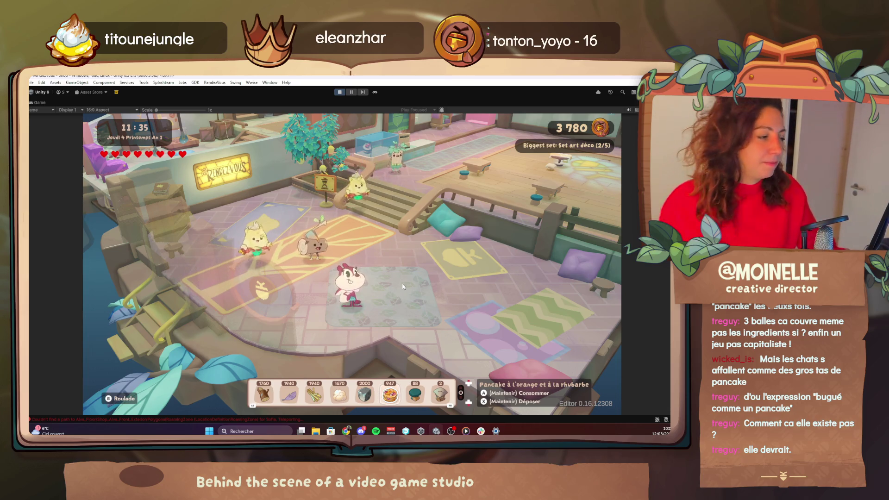
pyautogui.scroll(2, 402, 284)
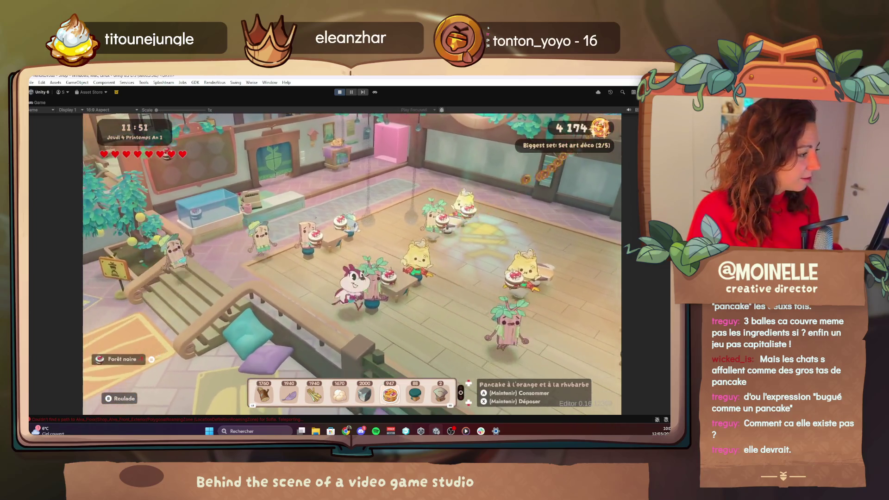
pyautogui.press('F1')
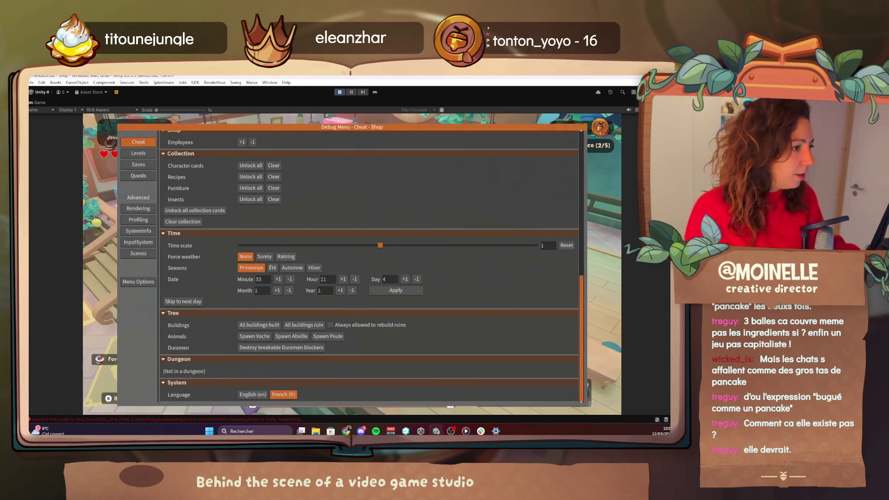
# Step: Look over the Quests page of the in-game debug menu, then close it
pyautogui.click(148, 177)
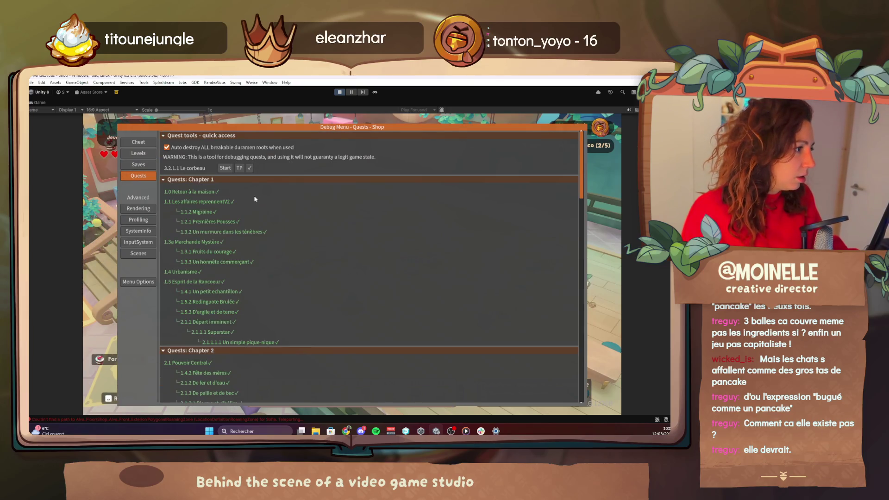
pyautogui.scroll(-15, 253, 201)
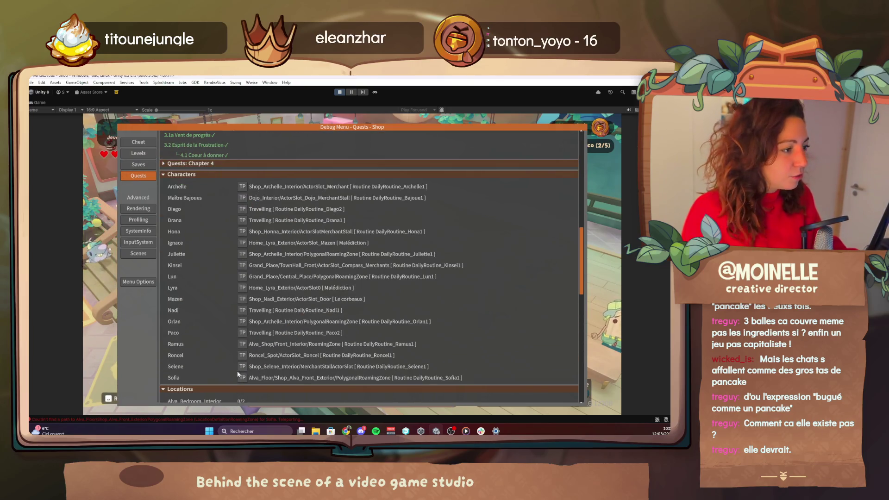
pyautogui.press('F1')
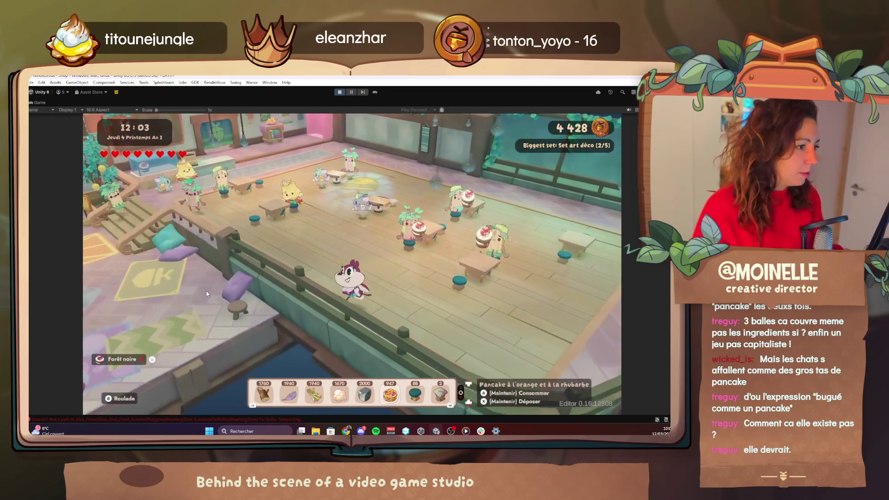
# Step: On the Cheat page, raise the time scale to about 1.67 and apply it
pyautogui.press('F1')
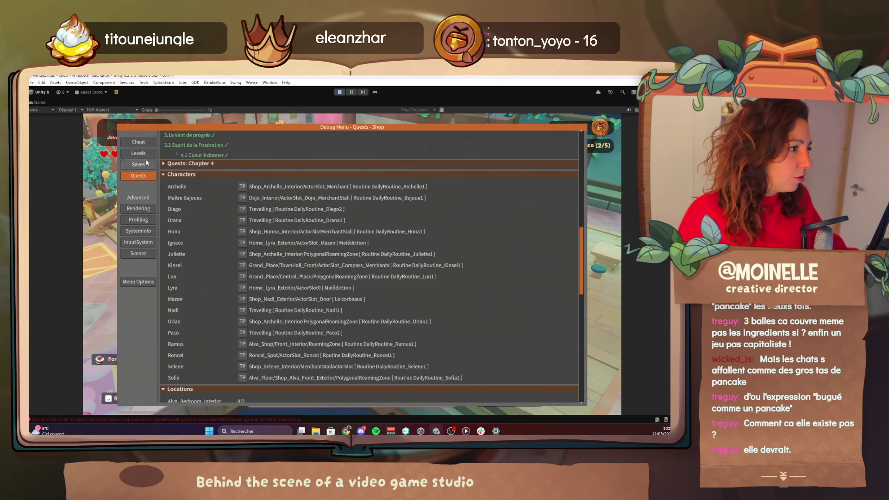
pyautogui.scroll(-10, 302, 314)
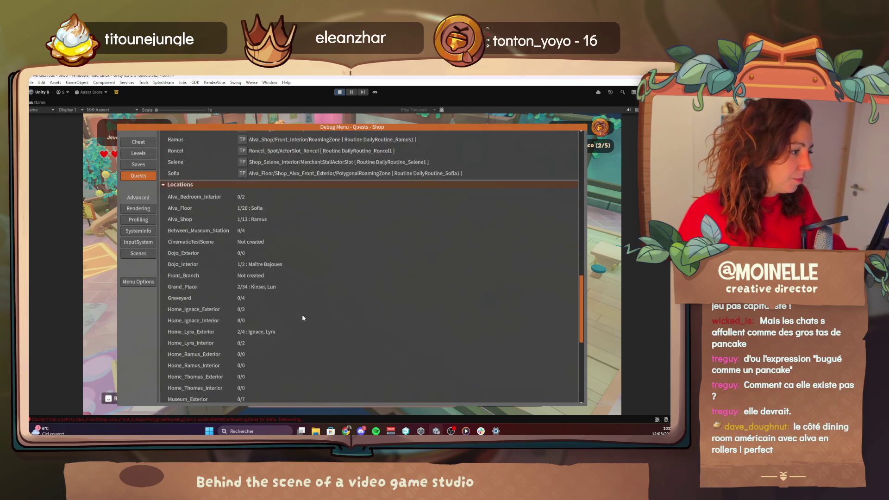
pyautogui.click(148, 141)
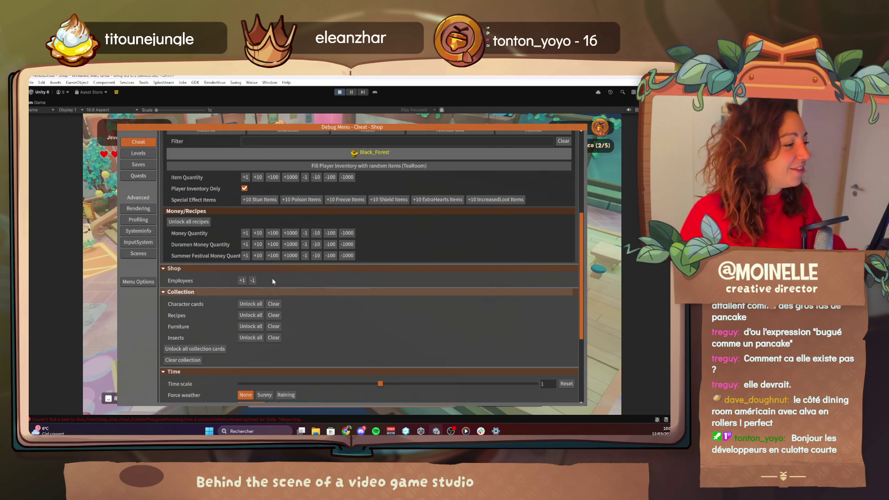
pyautogui.scroll(-5, 273, 281)
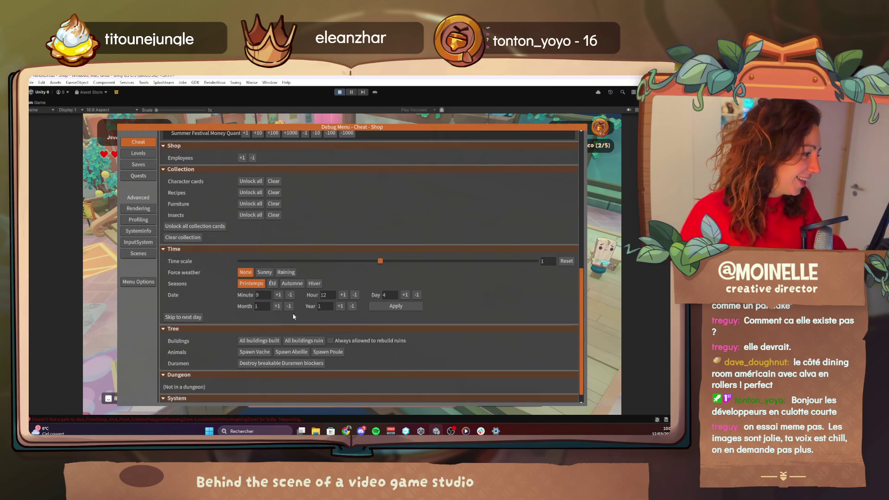
pyautogui.moveTo(482, 262); pyautogui.dragTo(486, 263)
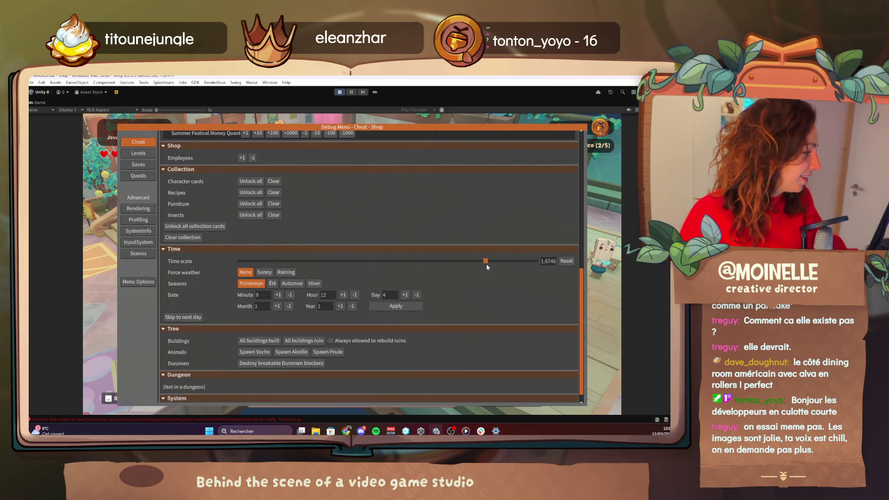
pyautogui.click(415, 310)
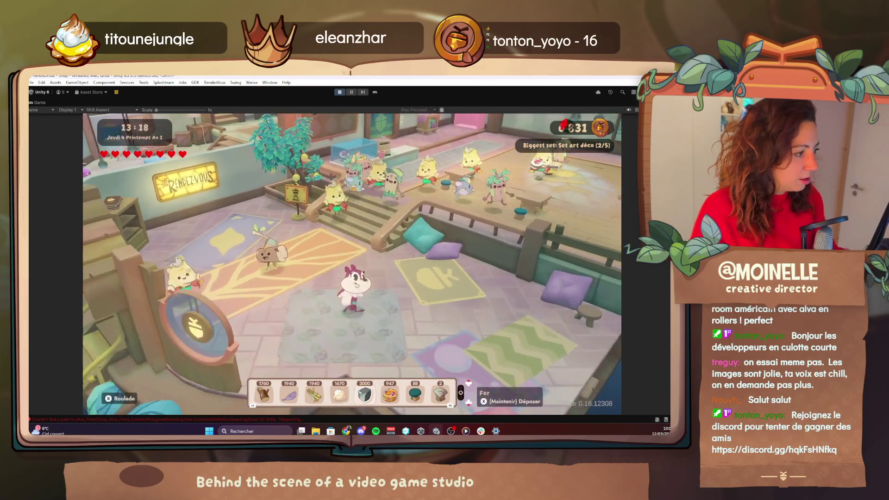
pyautogui.press('F1')
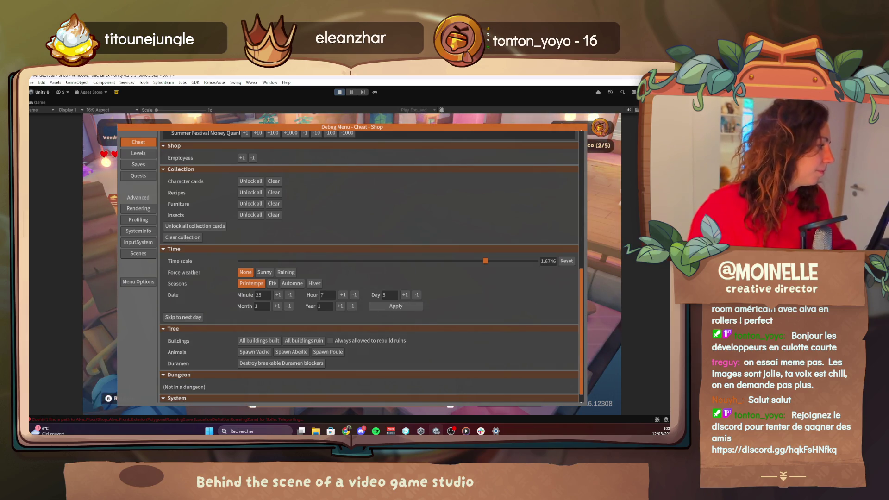
# Step: Close the debug menu and play on until Friday, day 5 of spring, then reopen it
pyautogui.press('F1')
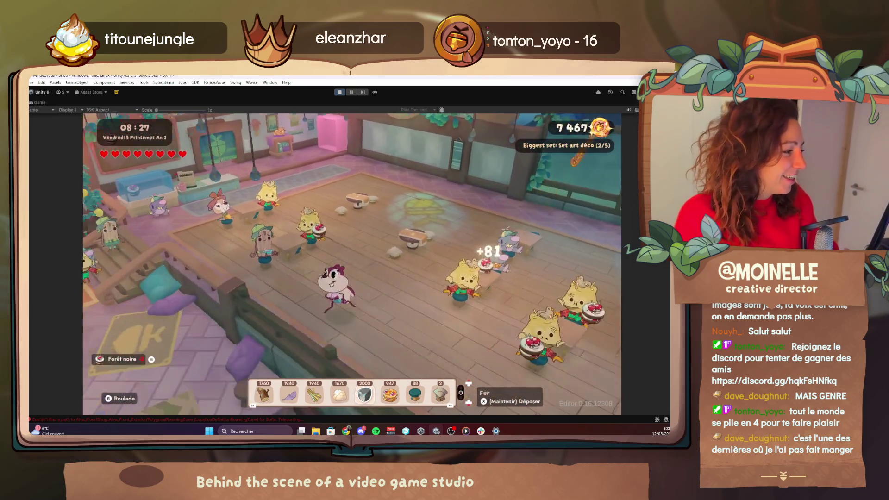
pyautogui.press('i')
pyautogui.press('F1')
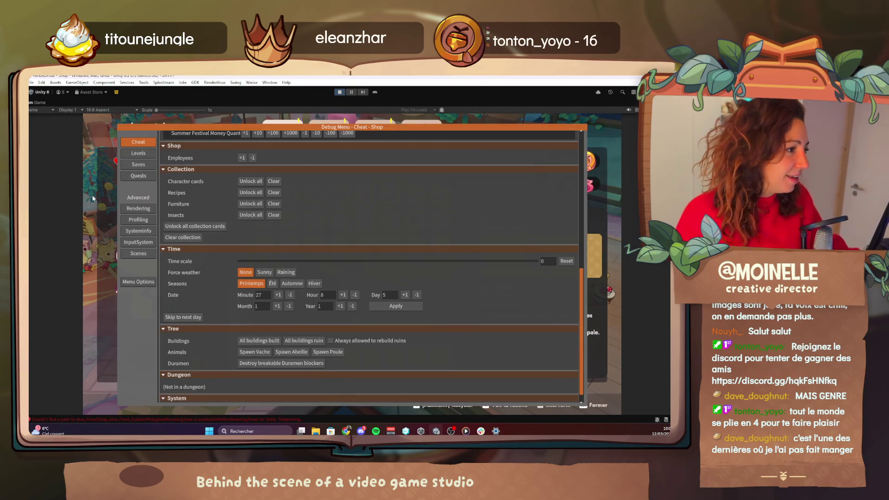
# Step: Filter Add Items by 'granita' and add a Tropical_Granita to the inventory
pyautogui.scroll(5, 277, 207)
pyautogui.scroll(3, 288, 216)
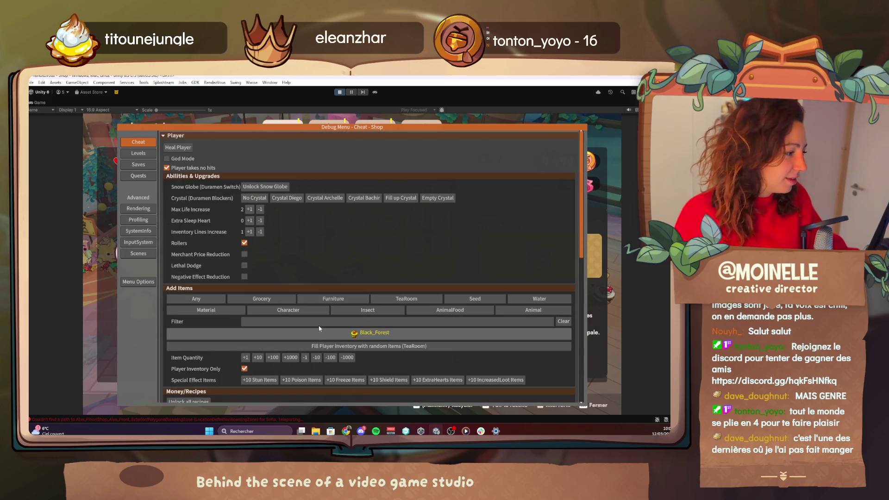
pyautogui.write('granita')
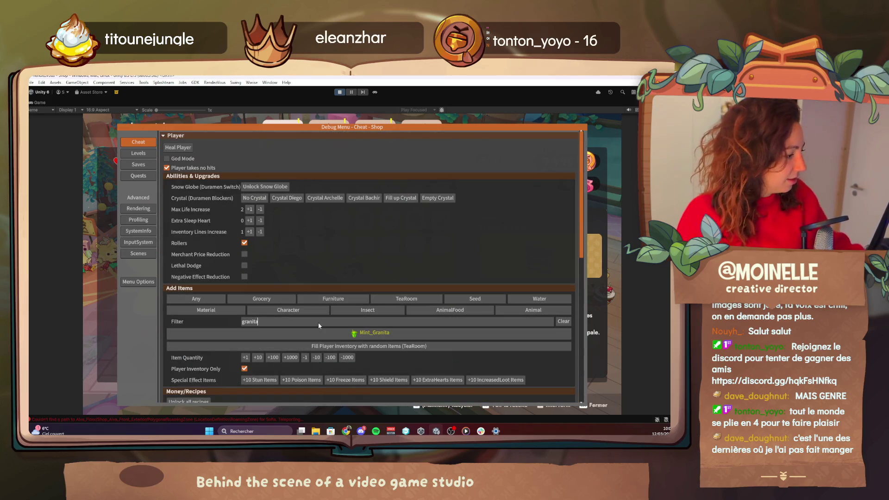
pyautogui.scroll(-1, 296, 352)
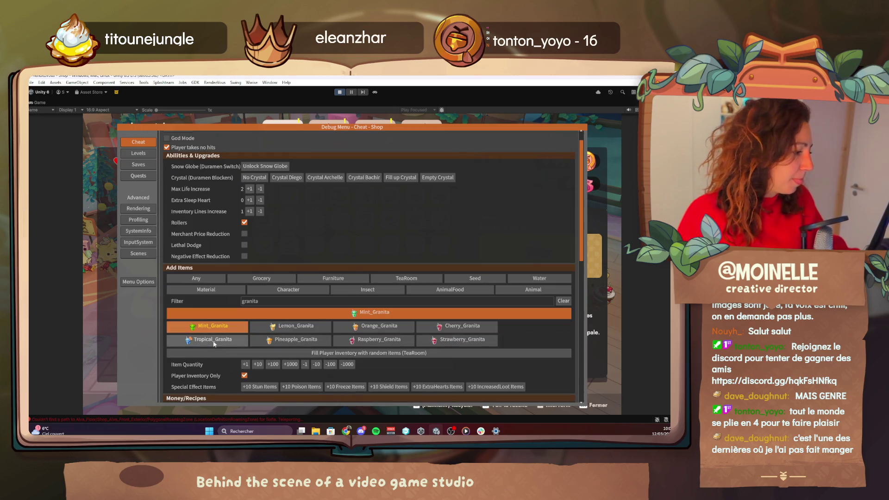
pyautogui.click(249, 338)
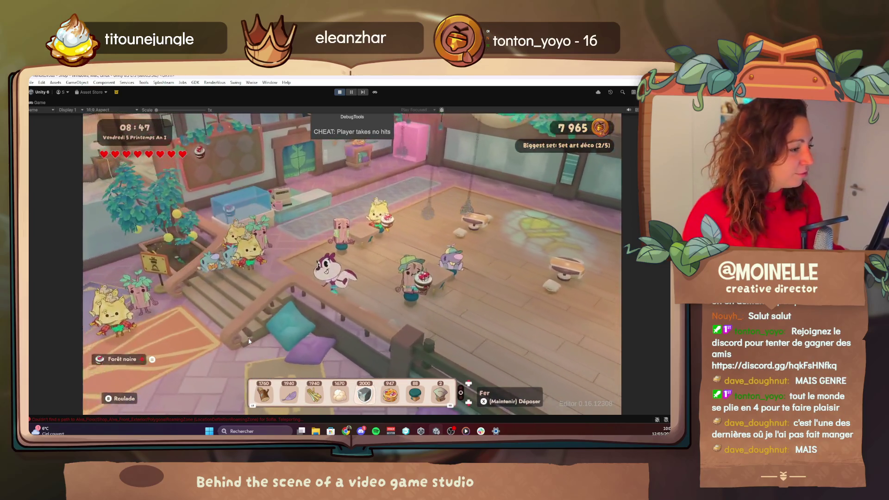
# Step: Set the time scale to about 1.55, apply it and resume play
pyautogui.press('F1')
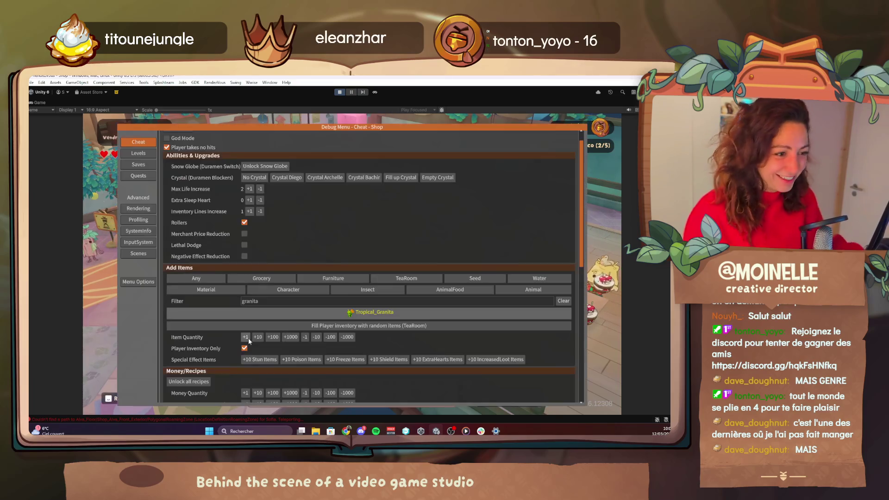
pyautogui.scroll(-3, 222, 342)
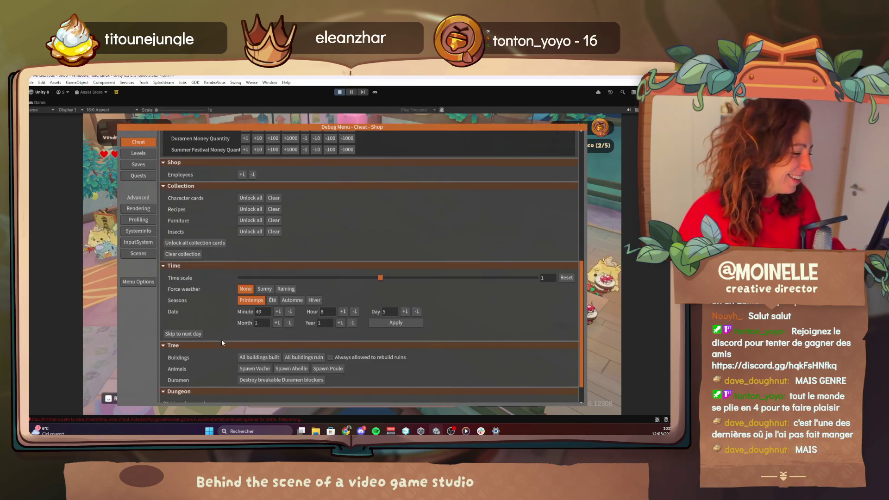
pyautogui.click(467, 276)
pyautogui.click(420, 326)
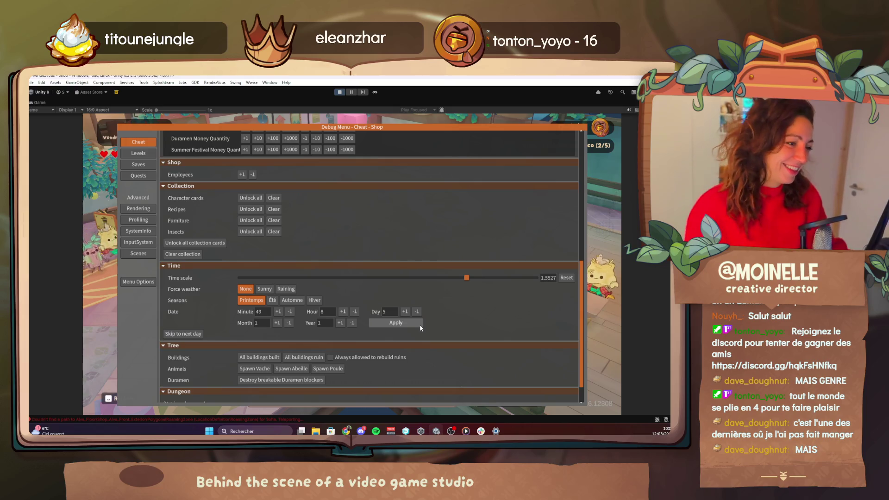
pyautogui.press('F1')
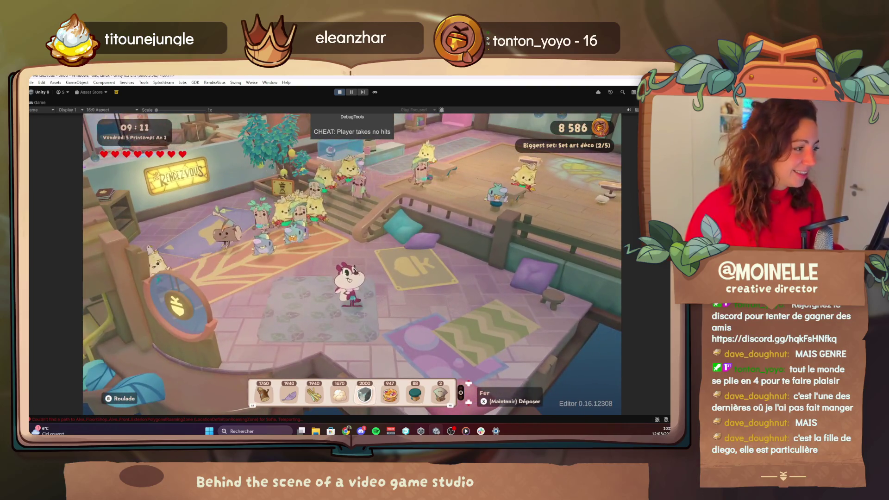
pyautogui.press('F1')
# Step: Advance the in-game clock by one hour and resume play
pyautogui.click(343, 311)
pyautogui.press('F1')
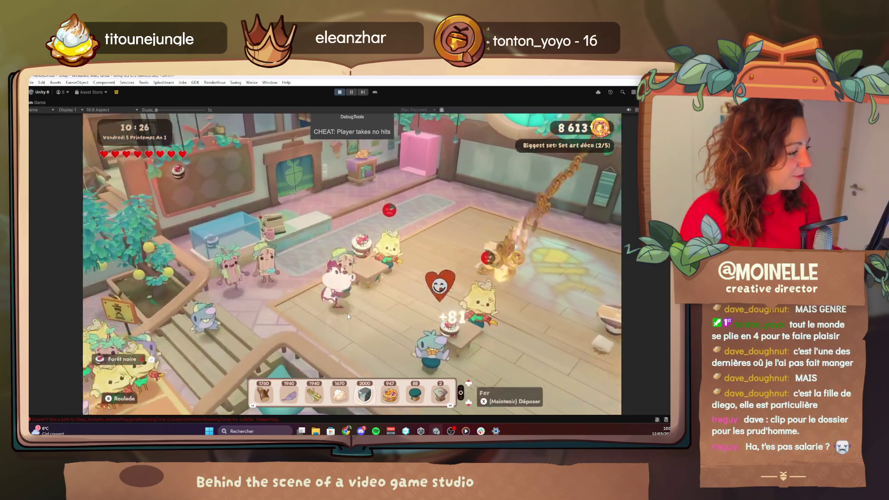
pyautogui.press('F1')
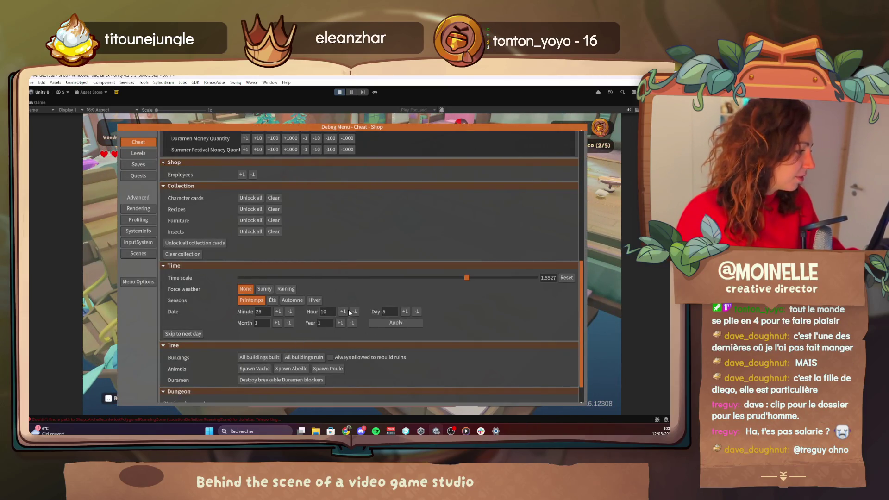
pyautogui.press('F1')
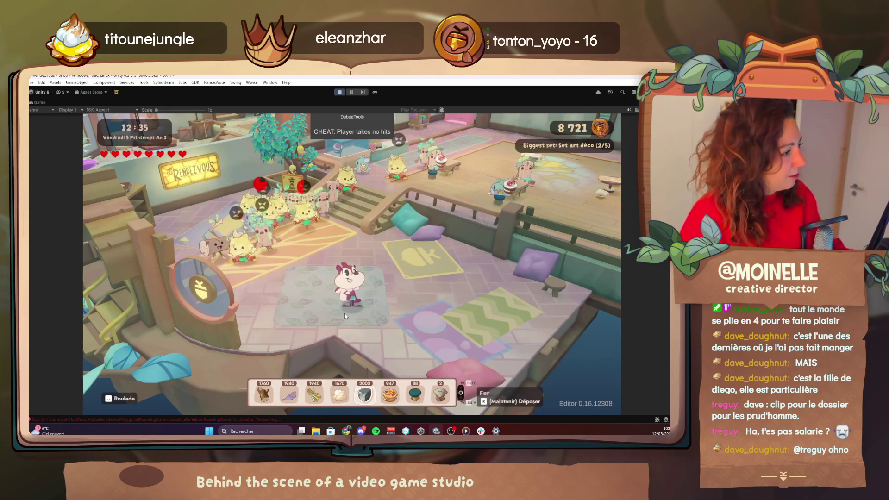
# Step: Walk the character left and right across the rugs, then stop play mode
pyautogui.press('d')
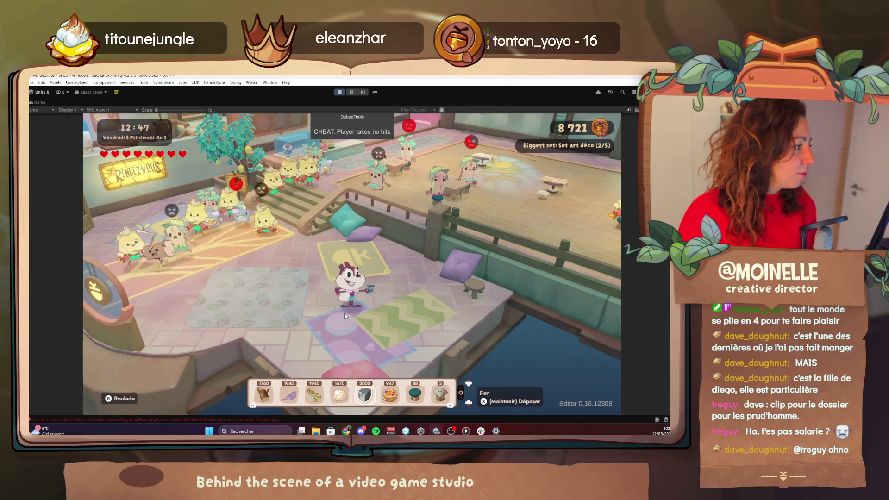
pyautogui.press('a')
pyautogui.press('d')
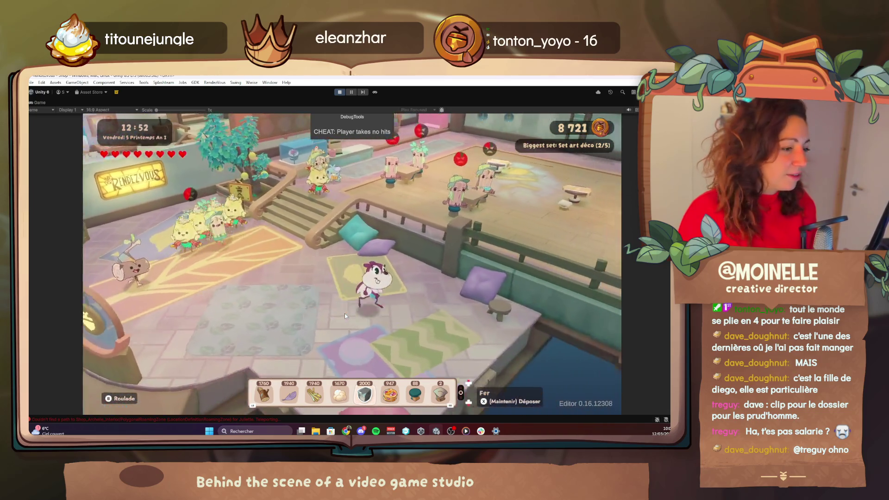
pyautogui.press('d')
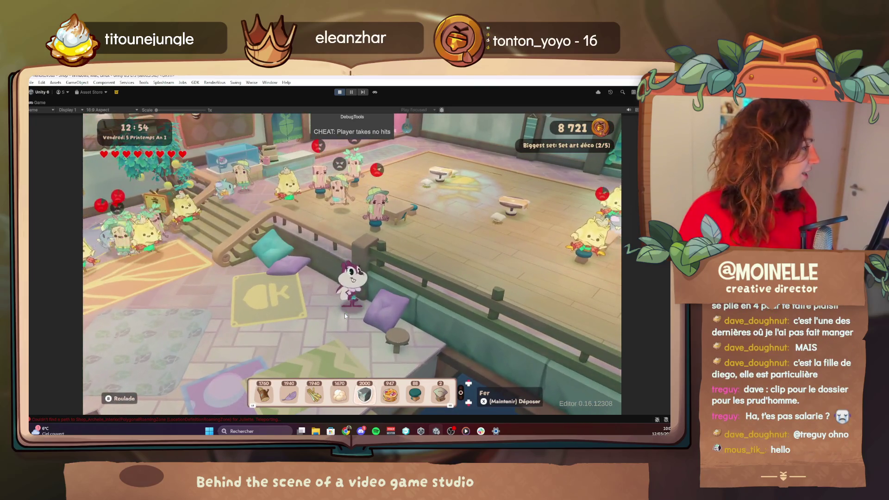
pyautogui.press('a')
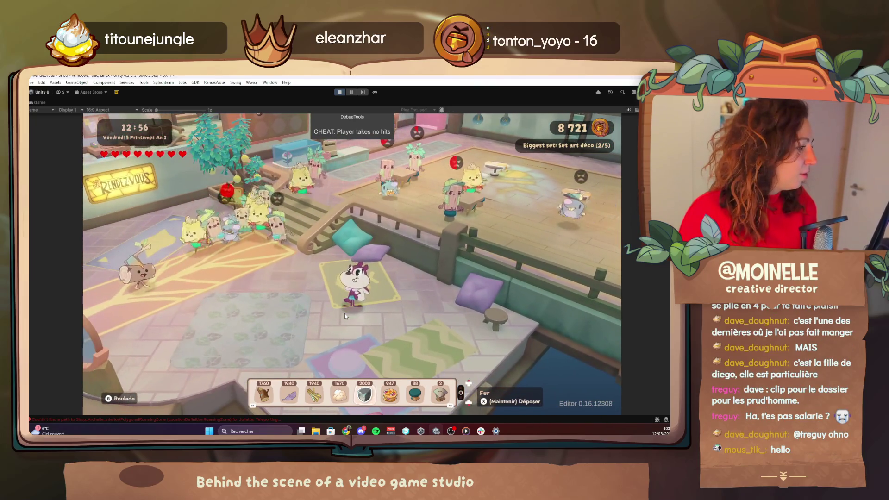
pyautogui.press('a')
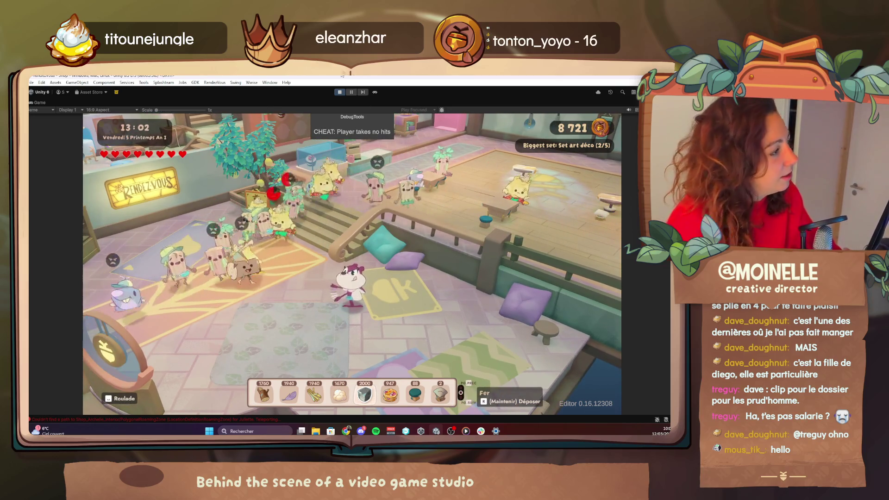
pyautogui.click(341, 93)
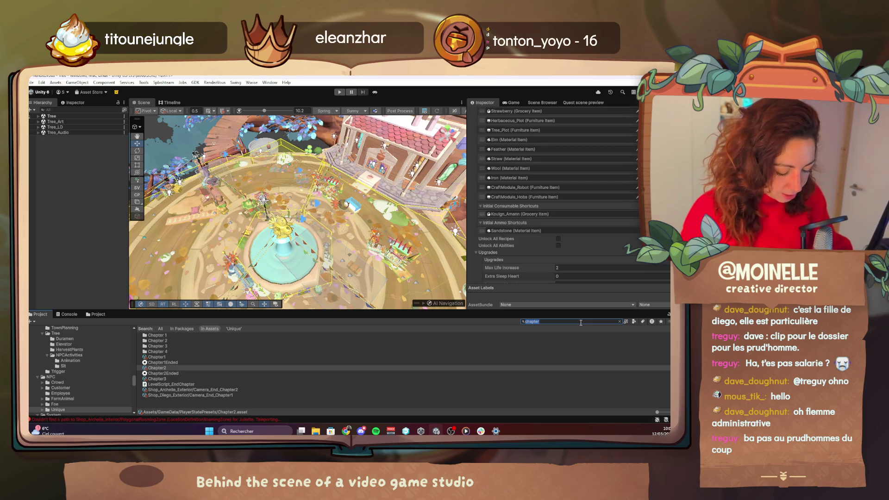
# Step: Retype the Project window search to filter for the scarecrow assets
pyautogui.write('n')
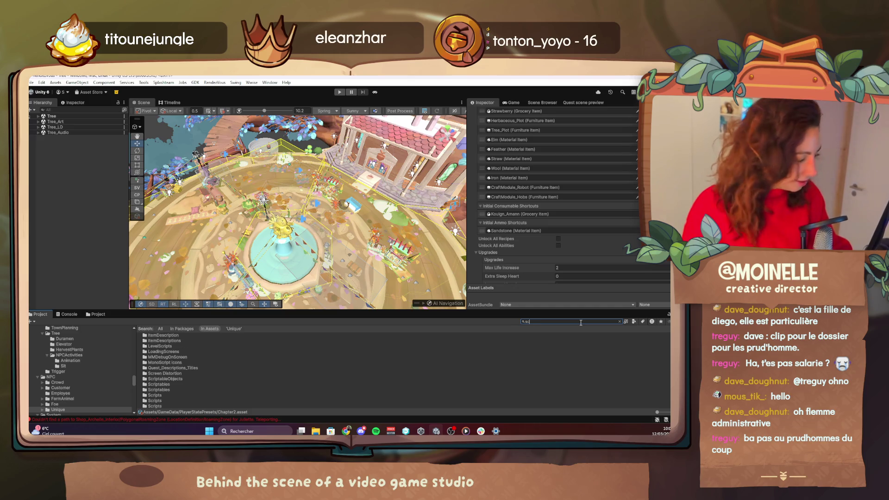
pyautogui.write('cr')
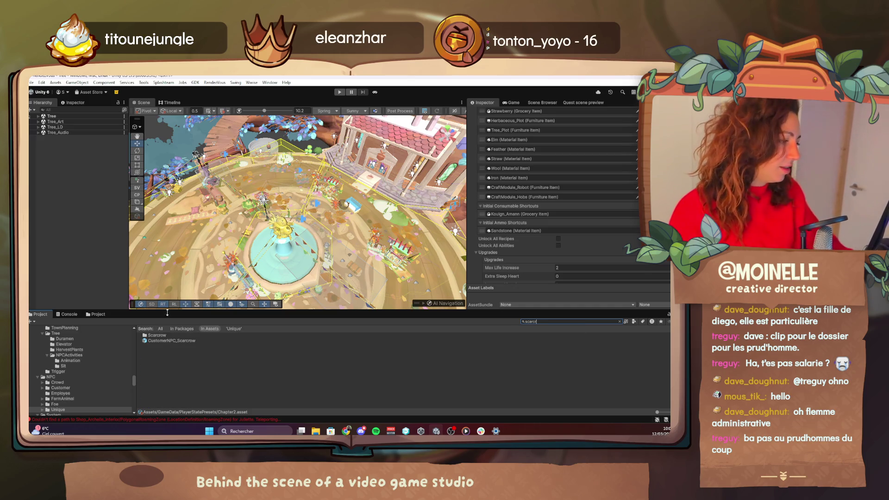
# Step: Select the CustomerNPC_Scarcrow prefab and scroll through all its Inspector components
pyautogui.click(174, 341)
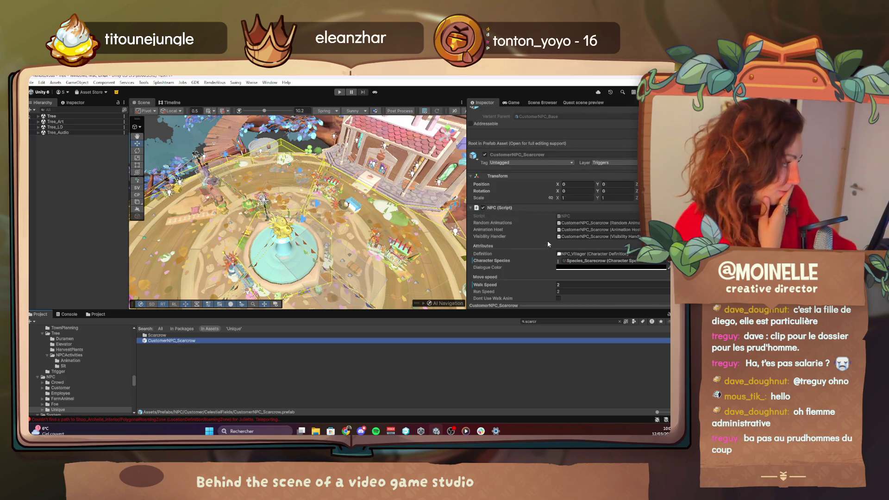
pyautogui.scroll(-8, 547, 240)
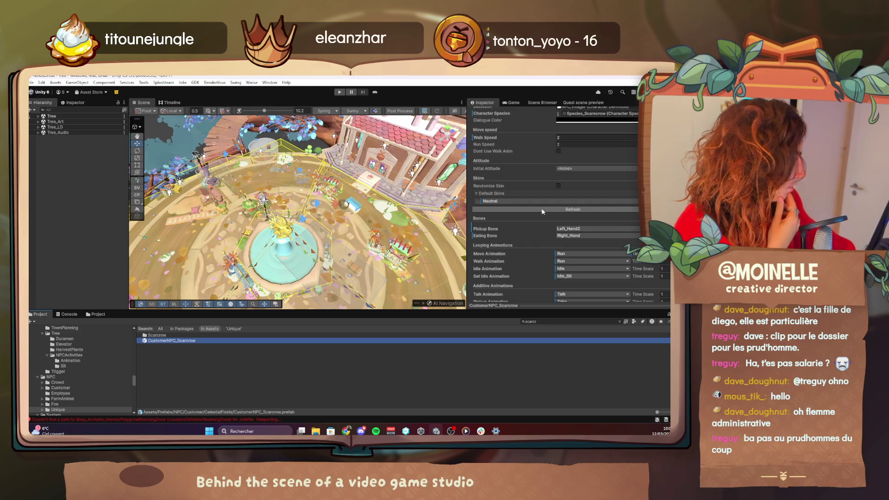
pyautogui.scroll(-4, 542, 210)
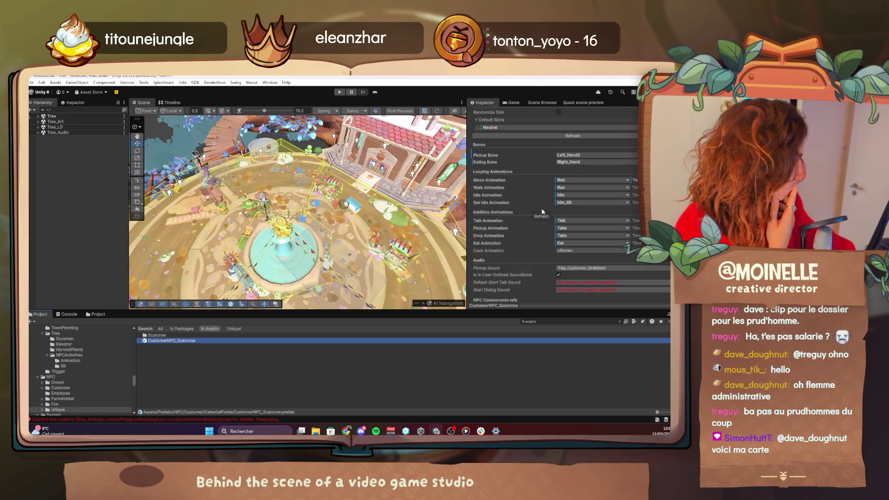
pyautogui.scroll(-2, 542, 211)
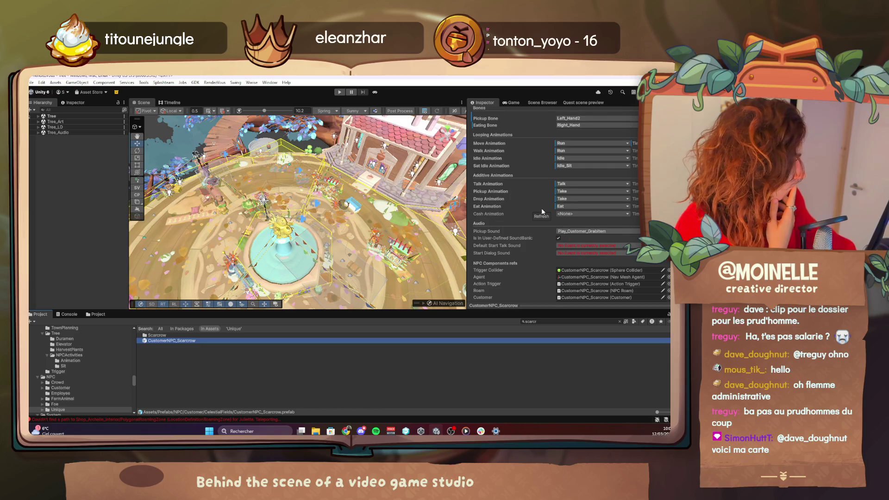
pyautogui.scroll(-12, 541, 211)
pyautogui.scroll(-15, 541, 210)
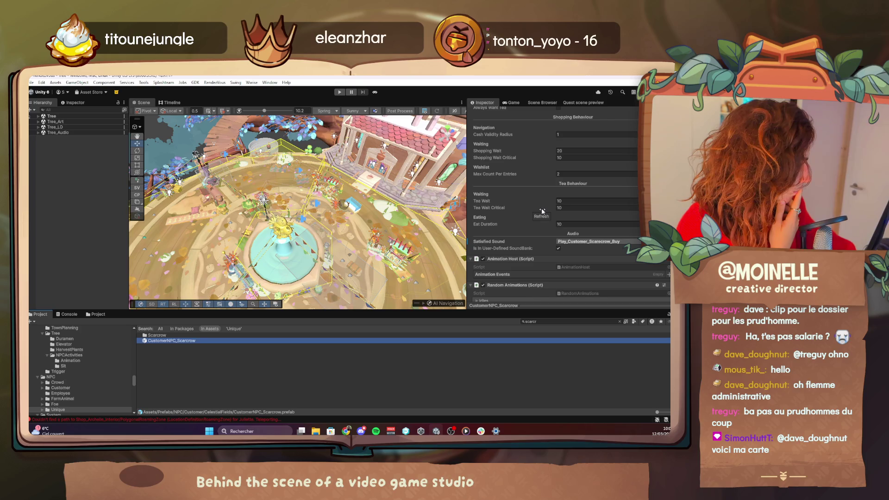
pyautogui.scroll(-4, 542, 211)
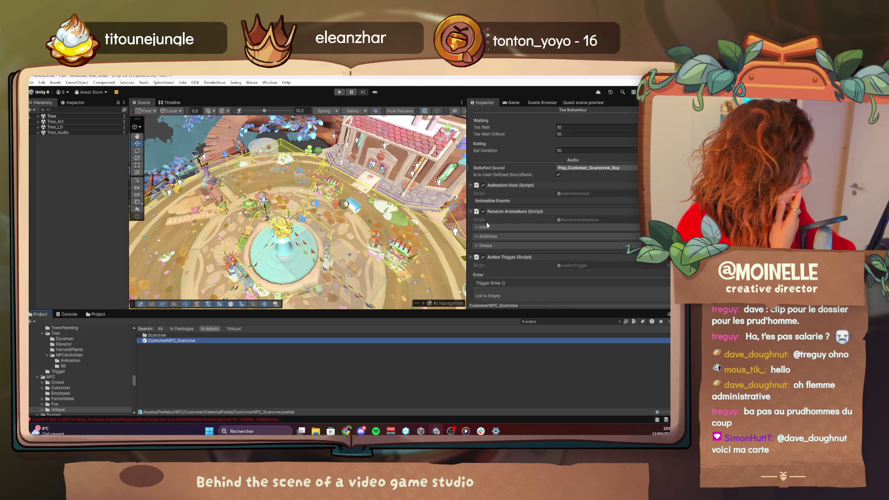
pyautogui.click(486, 221)
pyautogui.scroll(-3, 486, 222)
pyautogui.scroll(-4, 485, 228)
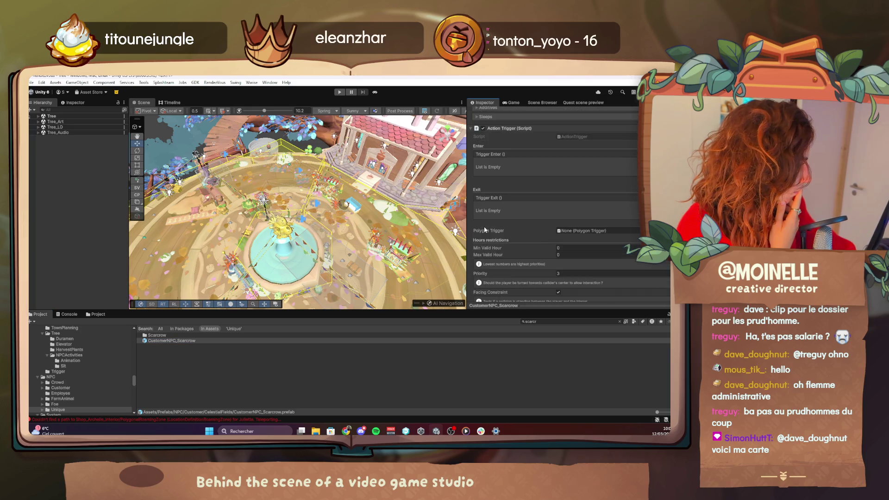
pyautogui.scroll(-10, 485, 228)
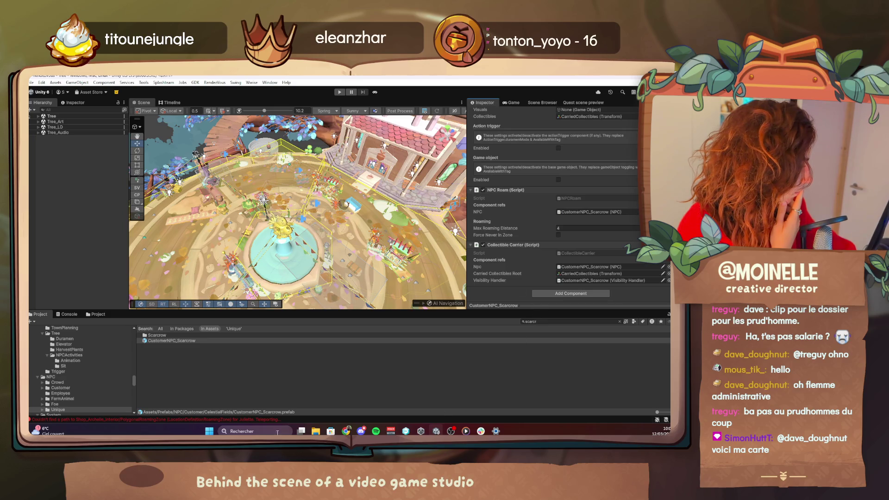
pyautogui.click(266, 431)
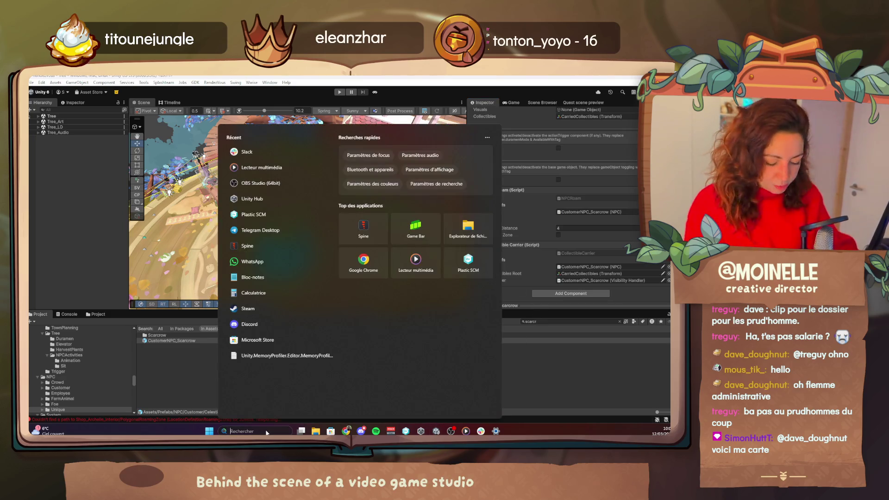
# Step: Launch Spine through Windows search and start it from the launcher
pyautogui.write('spine')
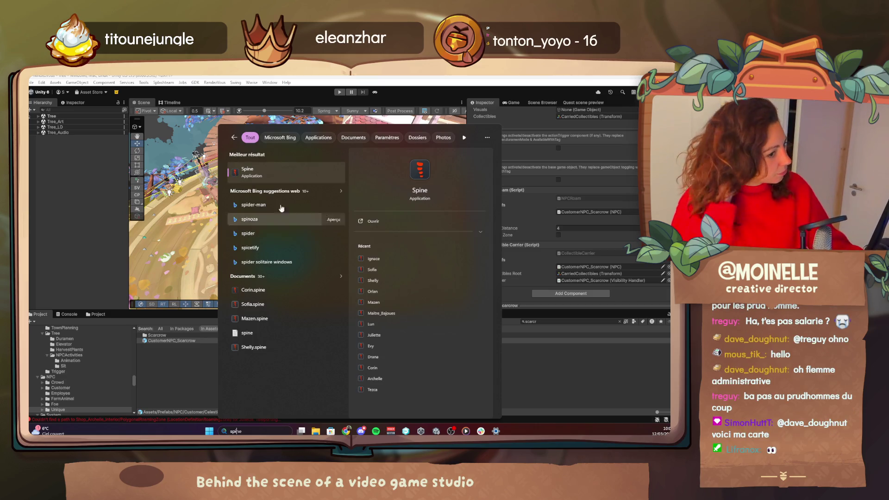
pyautogui.click(280, 180)
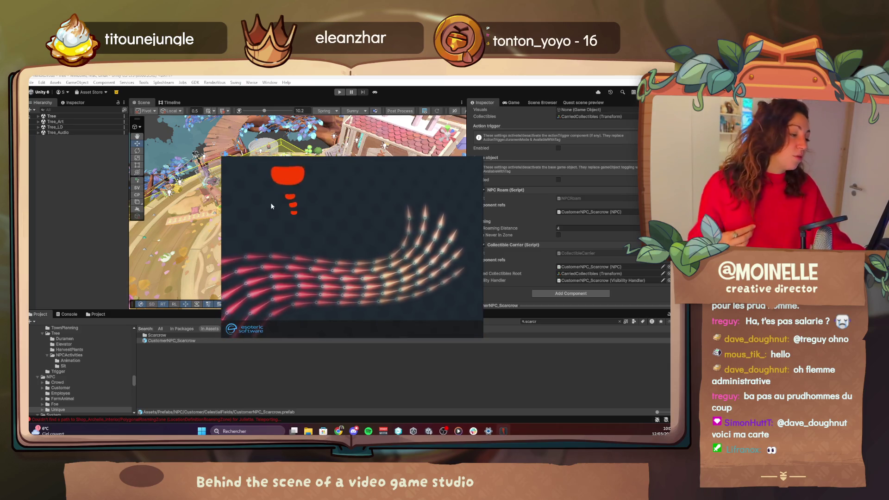
pyautogui.click(454, 331)
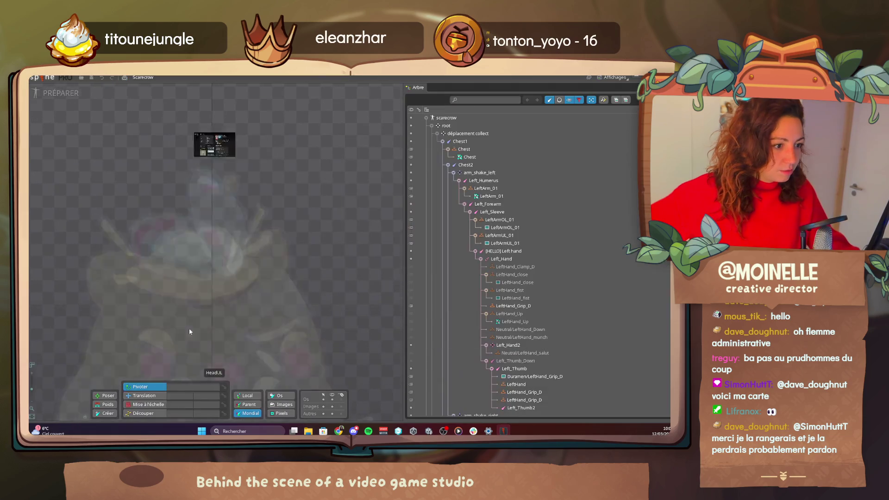
# Step: Scroll the Spine tree to the Critical_Wait Idle, Random and Run animations, then return to Unity
pyautogui.scroll(-5, 612, 227)
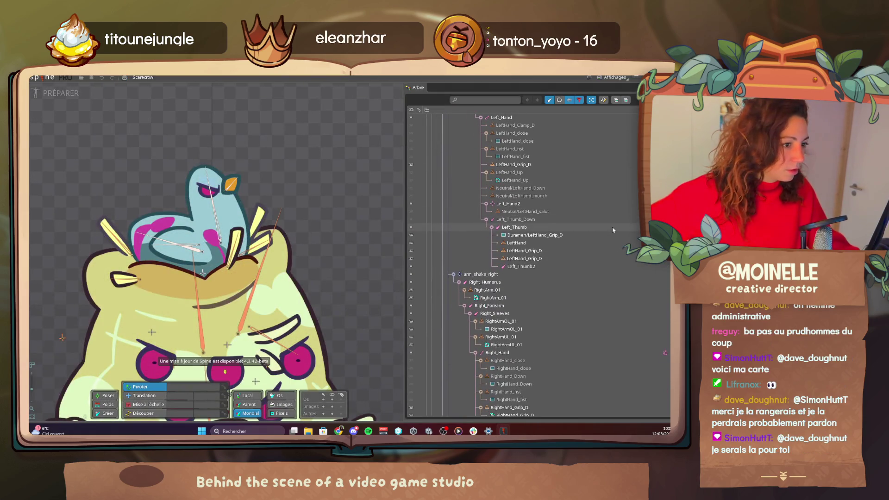
pyautogui.scroll(-3, 244, 187)
pyautogui.scroll(-3, 459, 248)
pyautogui.scroll(-10, 459, 248)
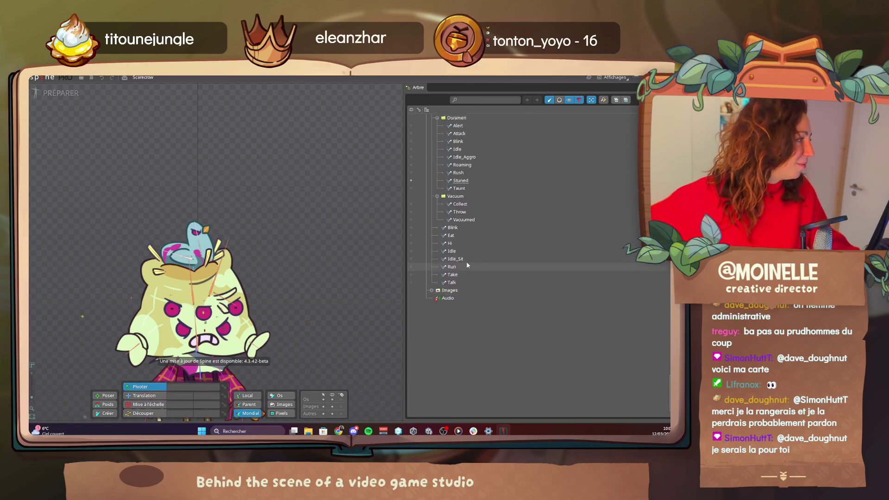
pyautogui.scroll(4, 442, 214)
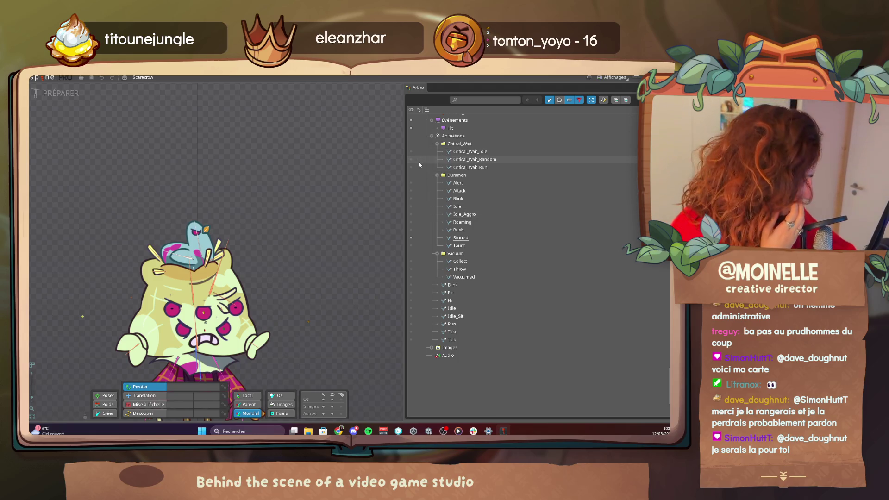
pyautogui.scroll(-2, 278, 249)
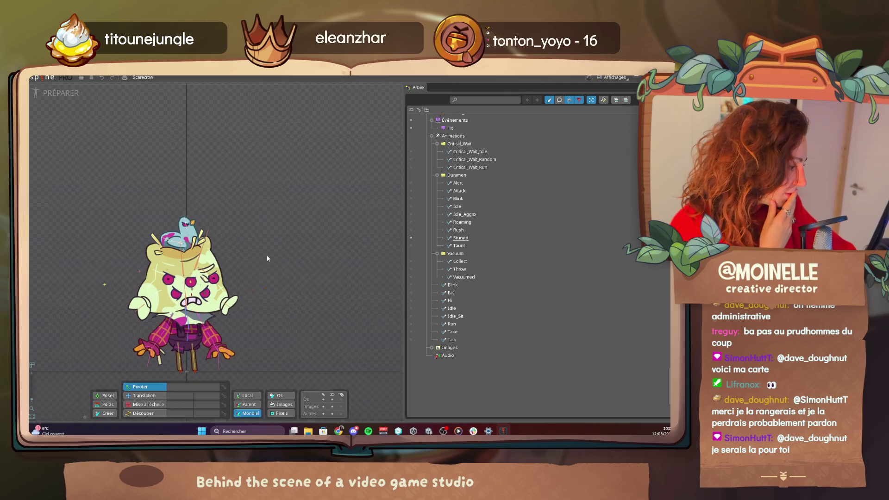
pyautogui.scroll(-1, 266, 255)
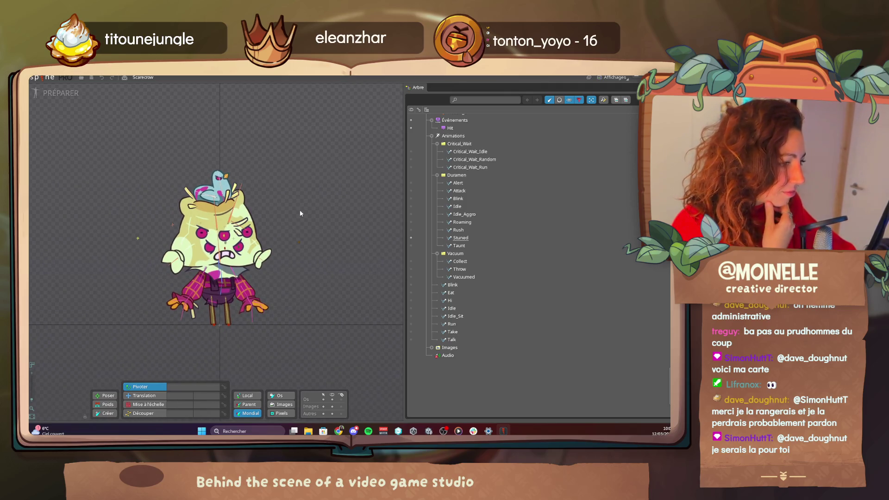
pyautogui.click(633, 77)
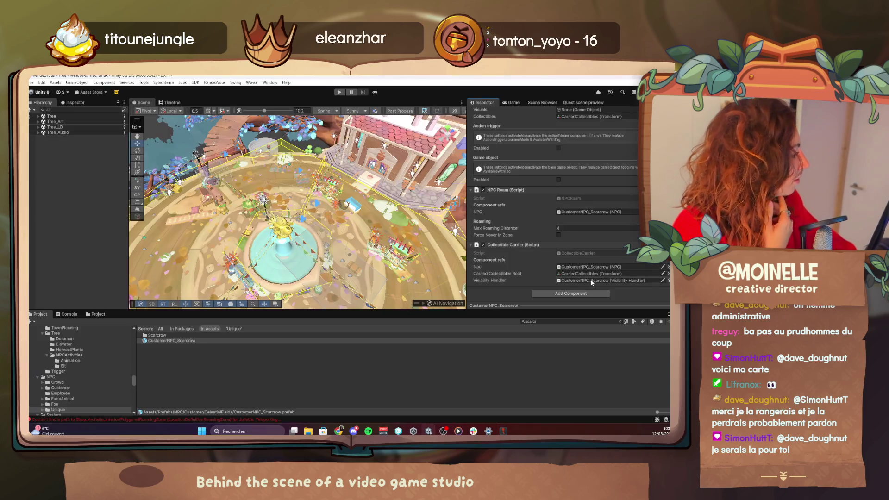
# Step: Open Species_Scarecrow from the prefab's Character Species field and expand its CriticalWait overrides
pyautogui.doubleClick(587, 213)
pyautogui.scroll(5, 567, 235)
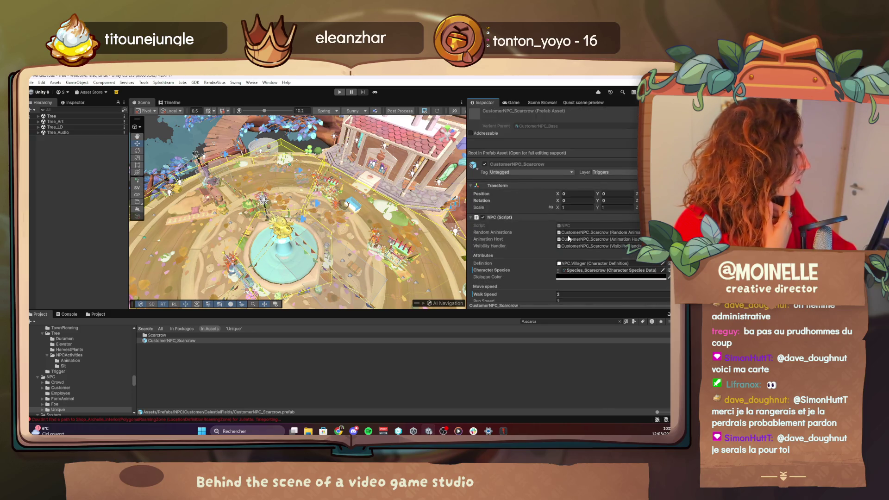
pyautogui.click(574, 271)
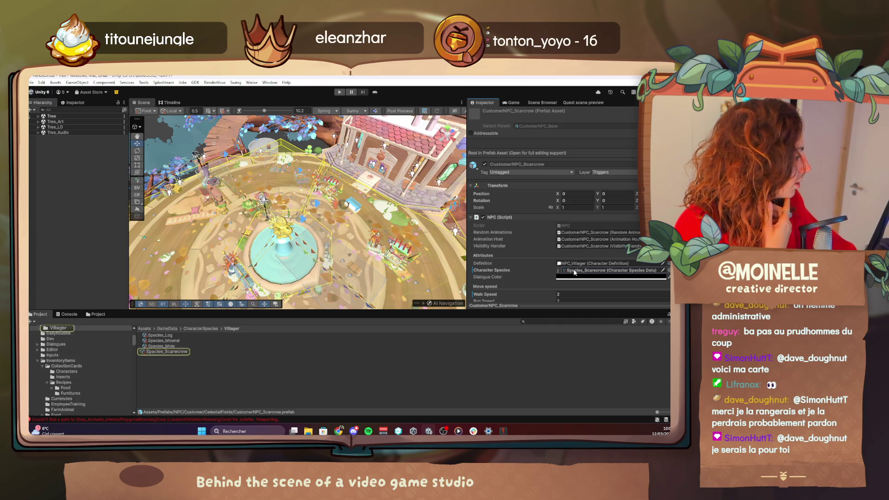
pyautogui.click(172, 351)
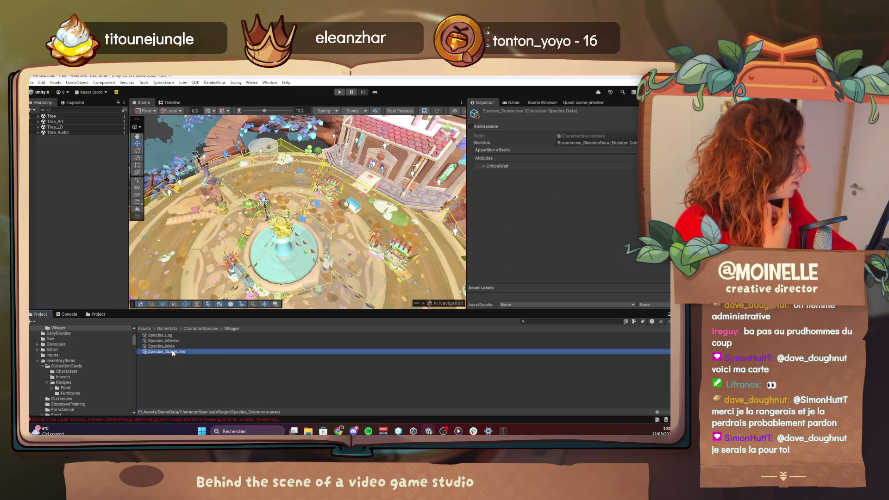
pyautogui.click(484, 167)
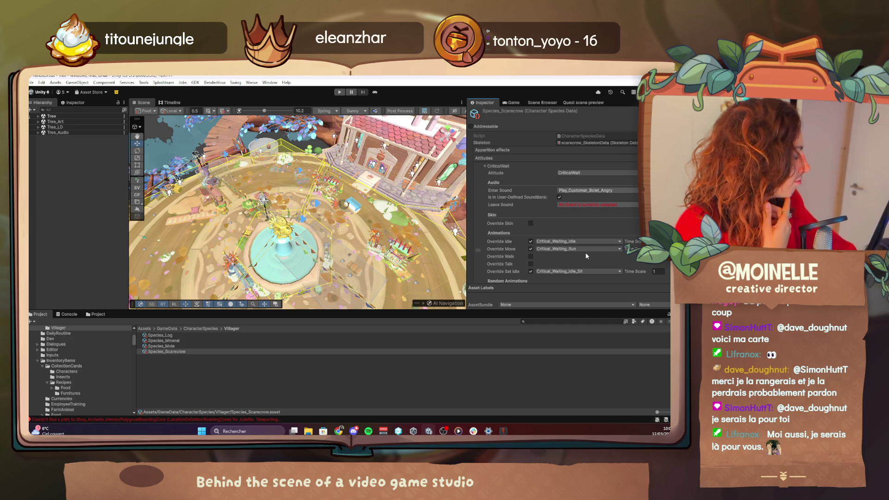
pyautogui.click(502, 431)
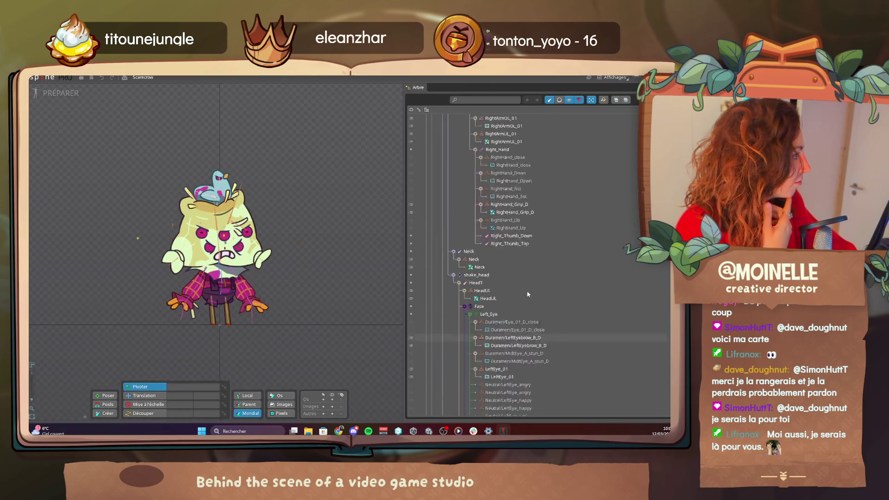
pyautogui.scroll(1, 528, 294)
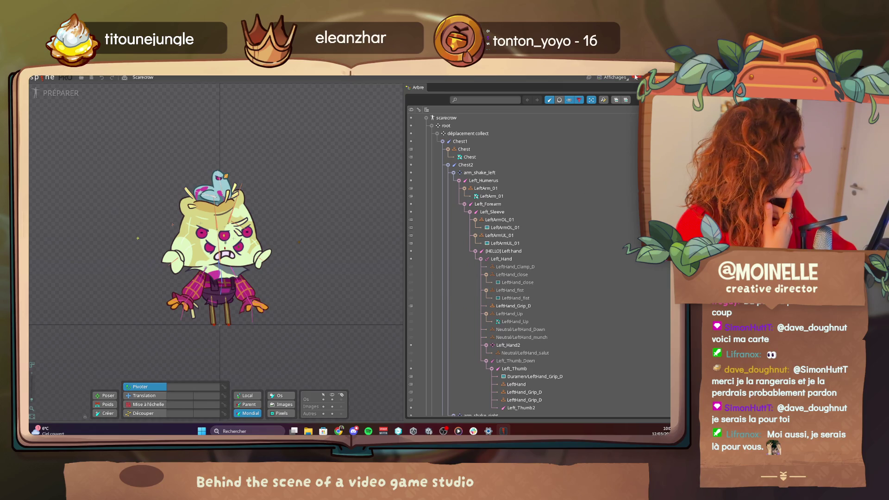
pyautogui.click(636, 77)
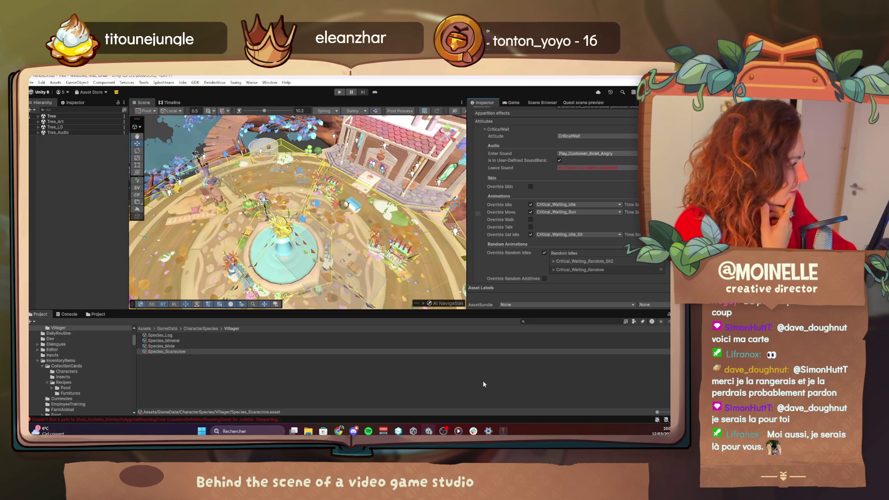
# Step: Review the CriticalWait Override Idle and Override Move choices, leaving Critical_Waiting_Run selected
pyautogui.click(589, 205)
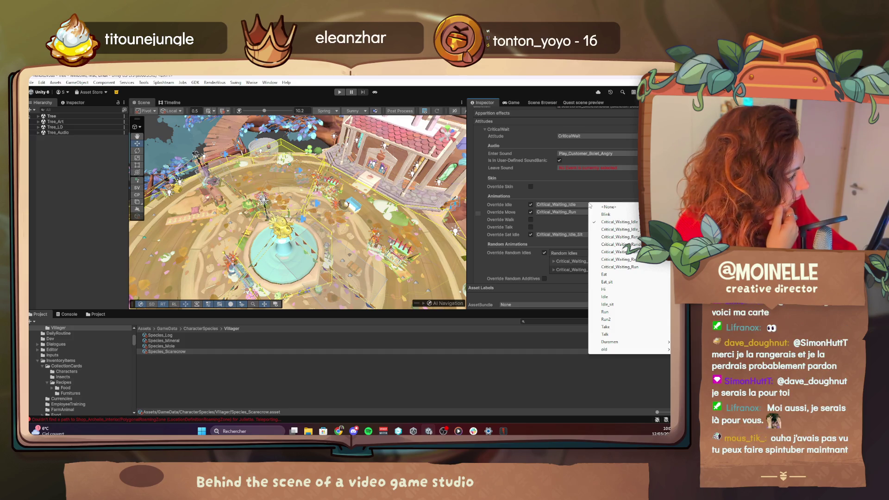
pyautogui.click(570, 212)
pyautogui.click(571, 213)
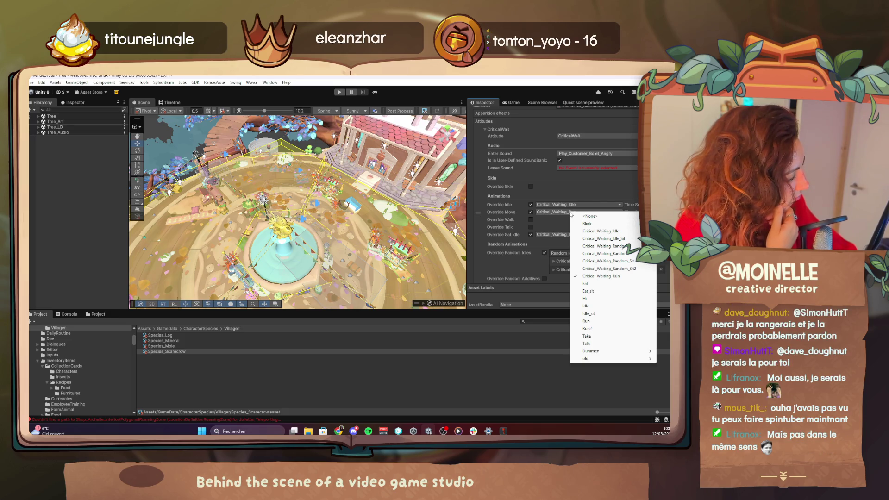
pyautogui.hotkey('alt', 'Tab')
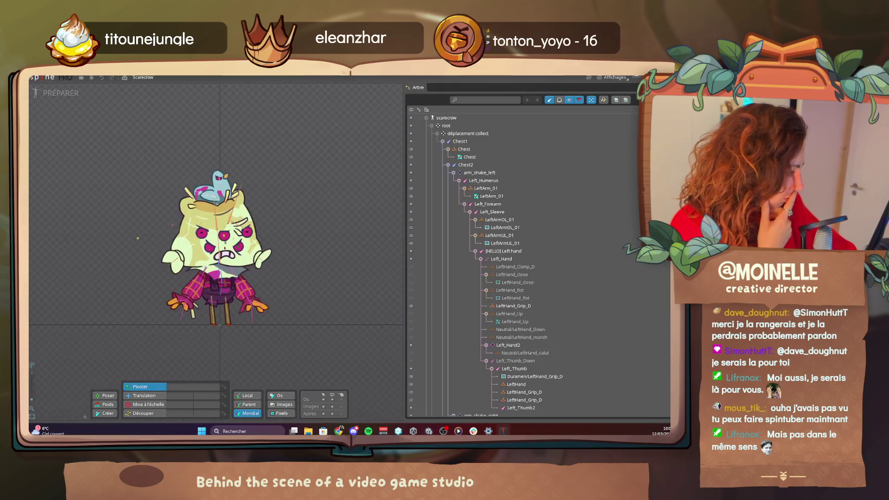
# Step: Export the Scarecrow skeleton from Spine to JSON with texture packing enabled
pyautogui.scroll(-10, 550, 266)
pyautogui.scroll(5, 550, 266)
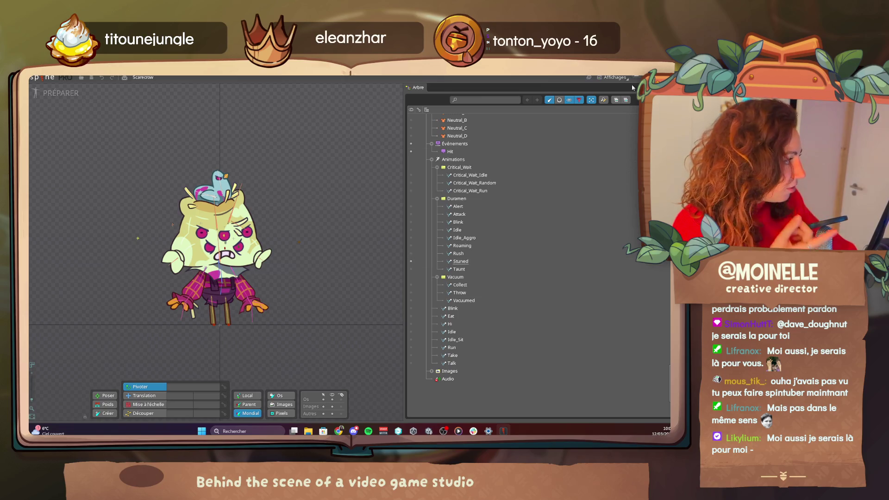
pyautogui.click(42, 78)
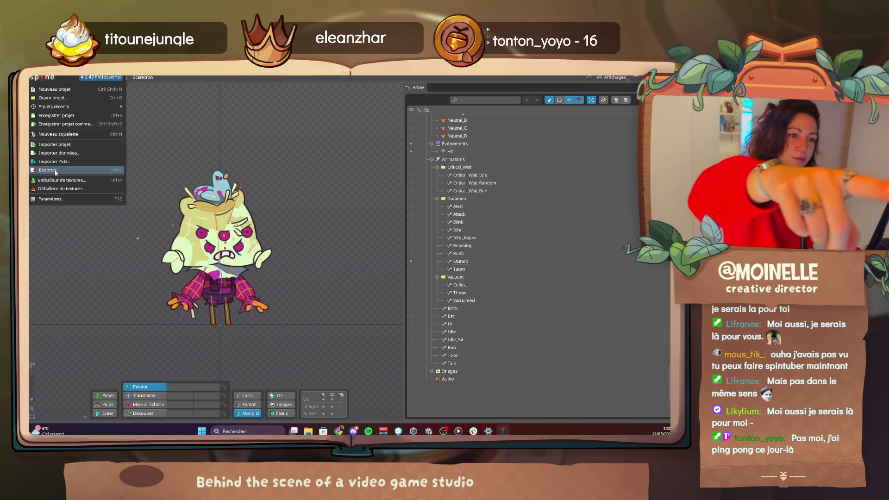
pyautogui.click(55, 173)
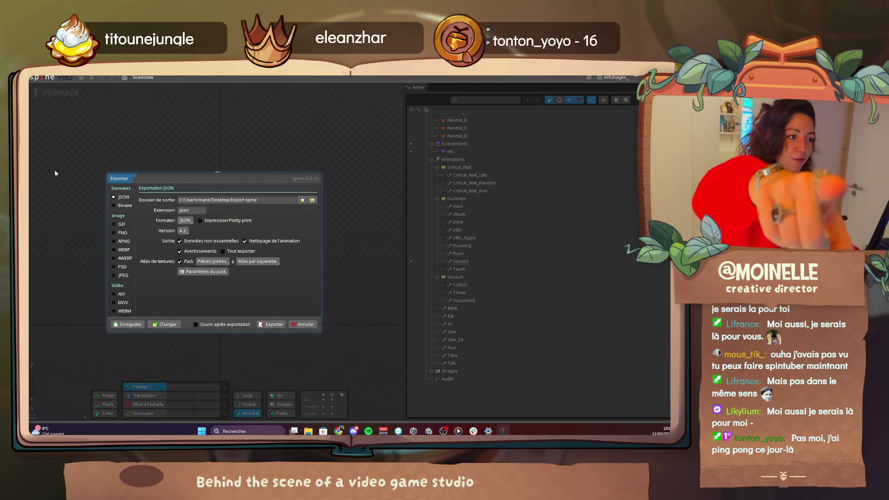
pyautogui.click(282, 325)
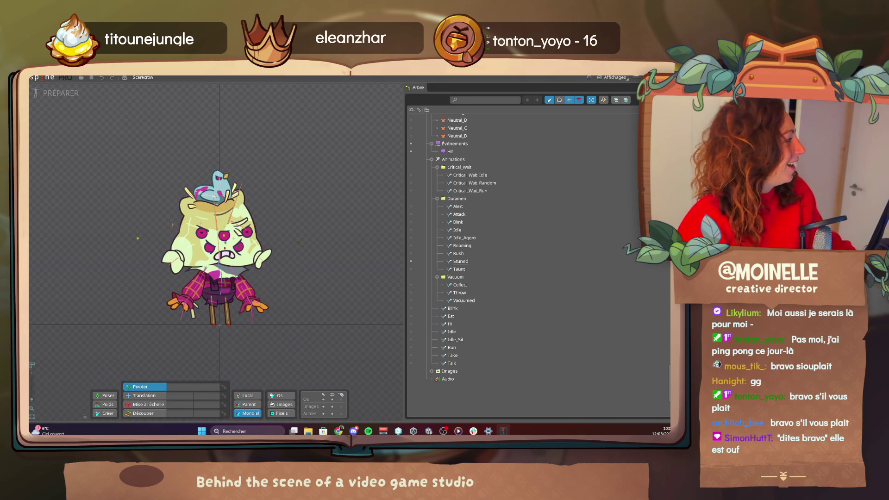
pyautogui.hotkey('alt', 'Tab')
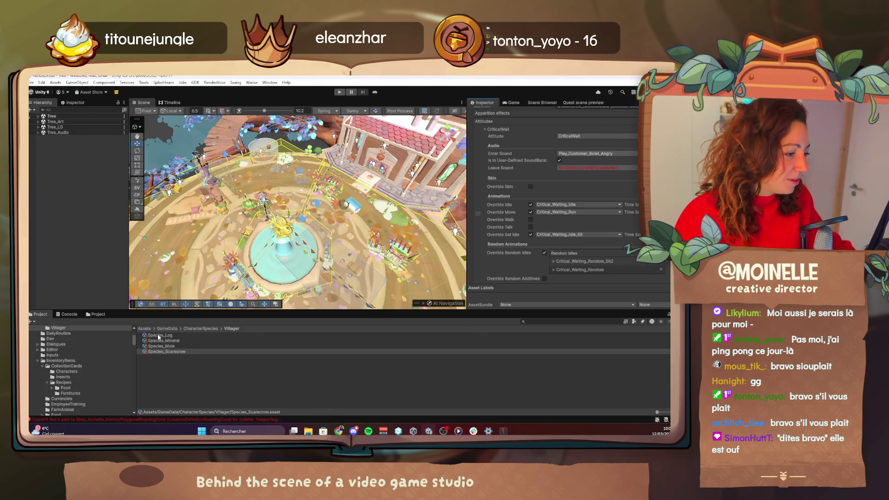
# Step: Reveal Assets/Graphics/Characters/Customers/Scarcrow in File Explorer and maximize the window
pyautogui.click(143, 329)
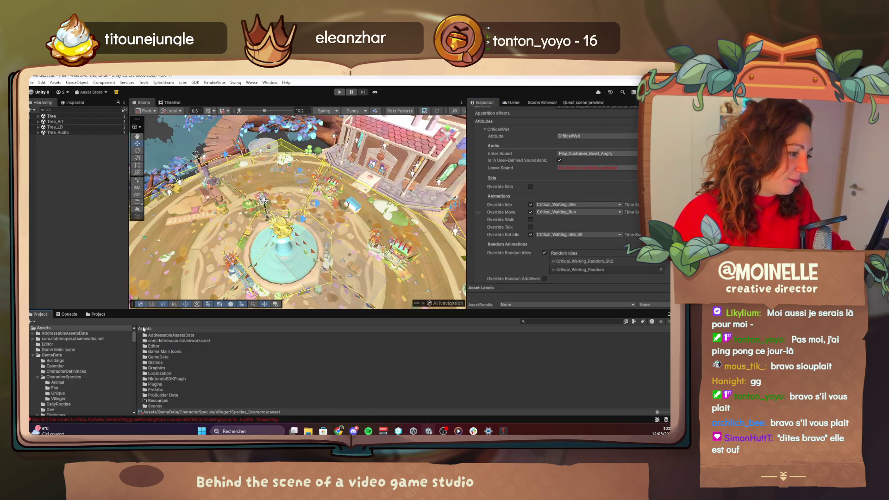
pyautogui.doubleClick(159, 369)
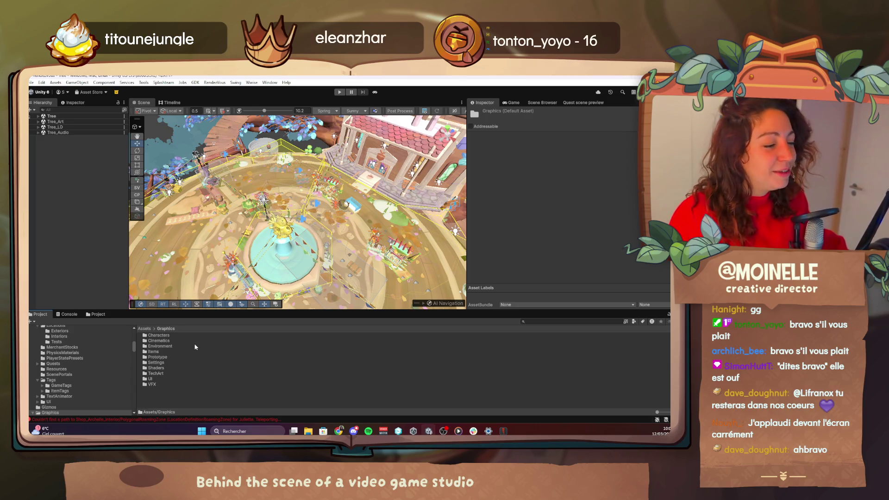
pyautogui.doubleClick(168, 336)
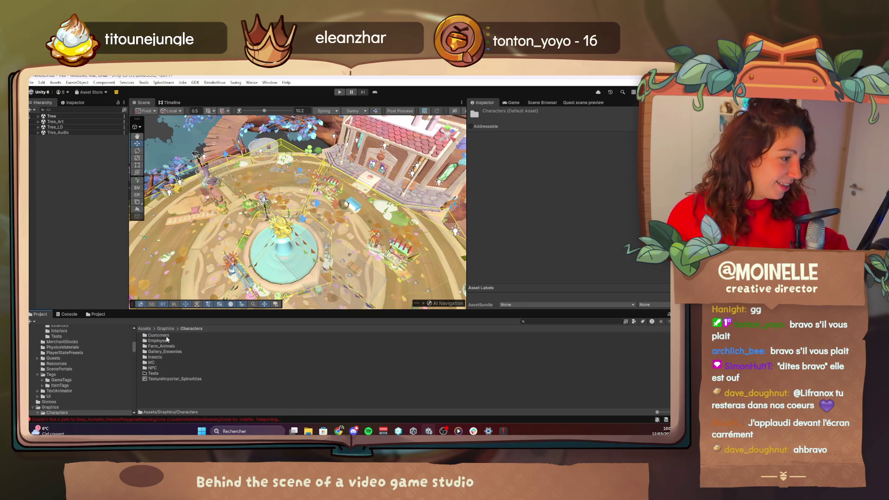
pyautogui.doubleClick(165, 336)
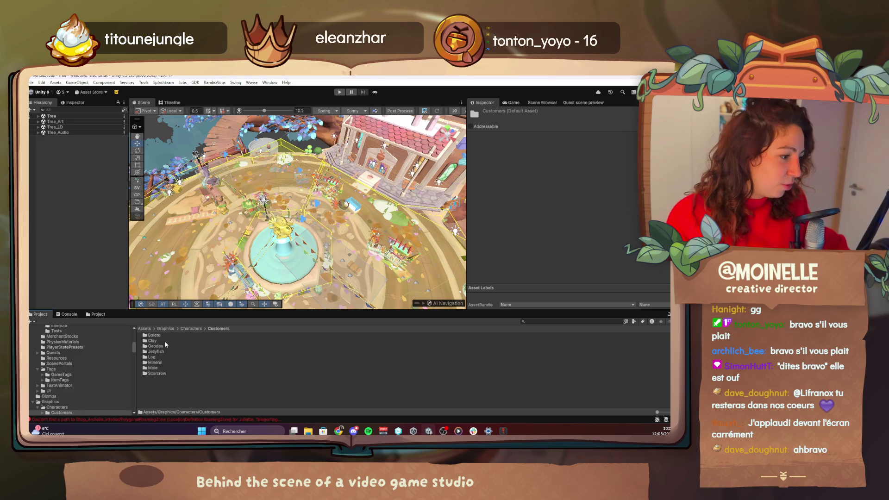
pyautogui.doubleClick(156, 373)
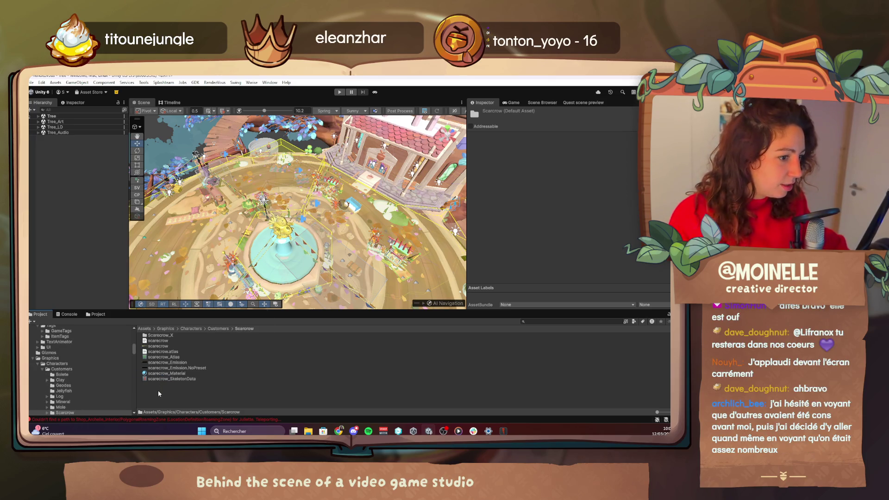
pyautogui.rightClick(158, 393)
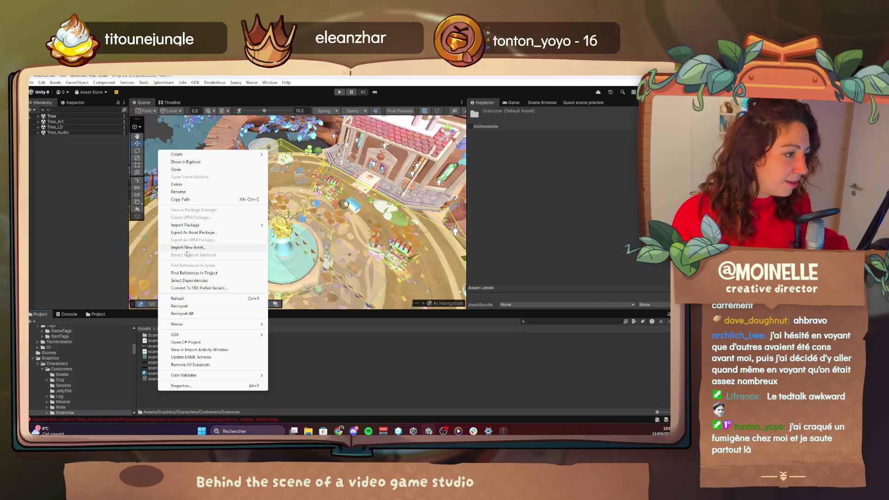
pyautogui.click(184, 162)
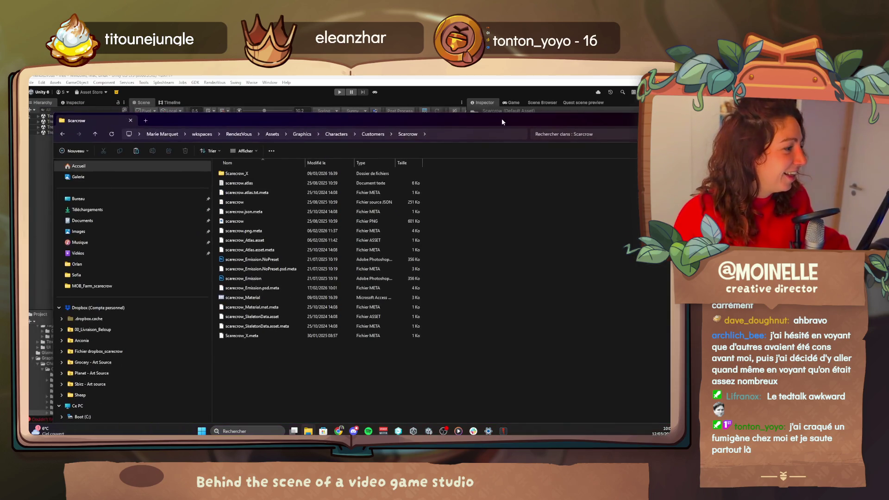
pyautogui.doubleClick(502, 122)
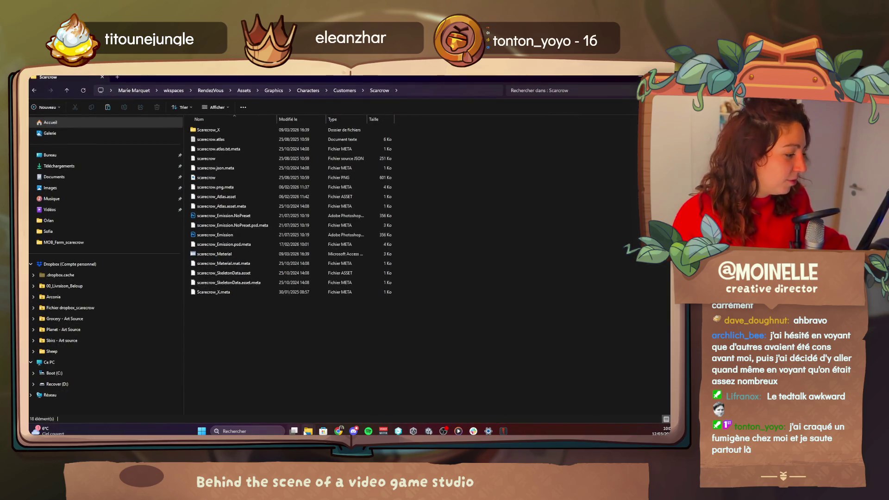
# Step: Replace the old scarecrow atlas, JSON and PNG with the new exports, then close Explorer
pyautogui.moveTo(308, 431)
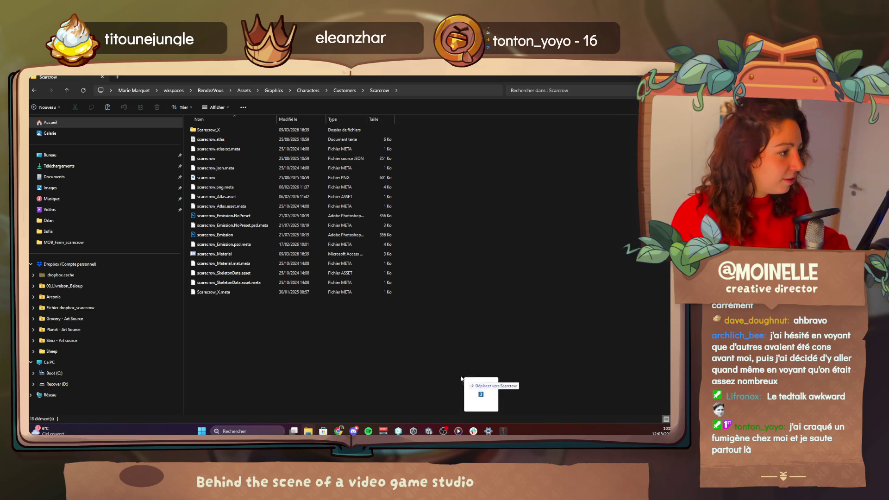
pyautogui.click(188, 201)
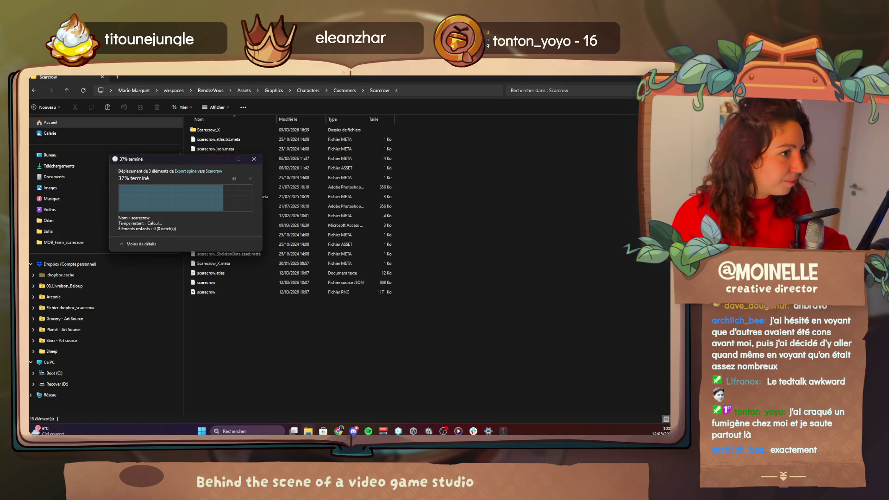
pyautogui.click(634, 77)
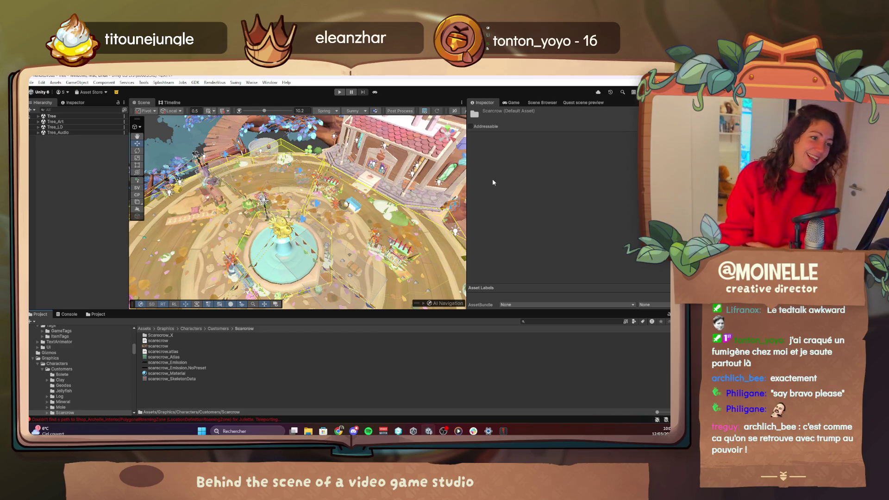
# Step: Search the Project for scarcrow and set CustomerNPC_Scarcrow's Default Skins to Neutral_A
pyautogui.write('scarcrow')
pyautogui.press('Down')
pyautogui.scroll(-5, 566, 245)
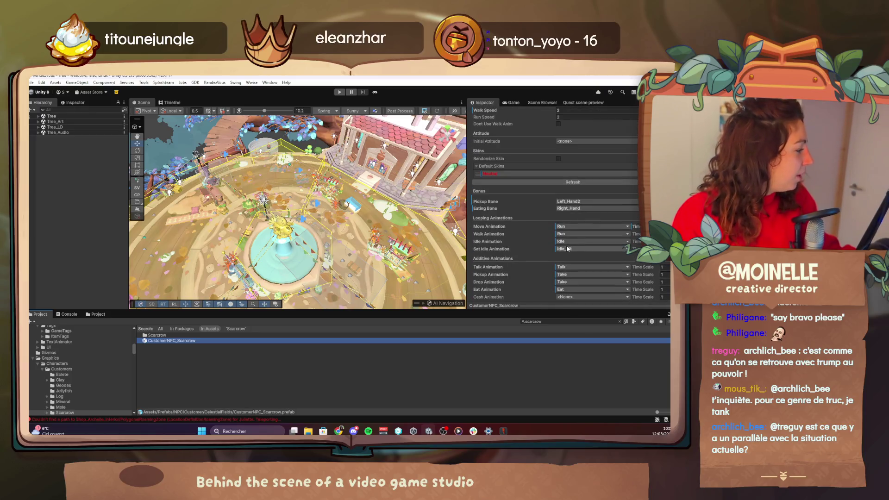
pyautogui.click(530, 175)
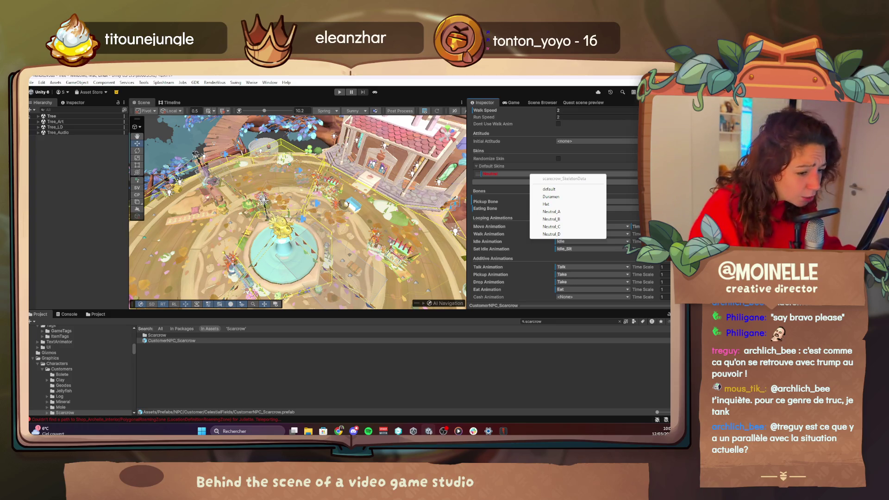
pyautogui.click(579, 211)
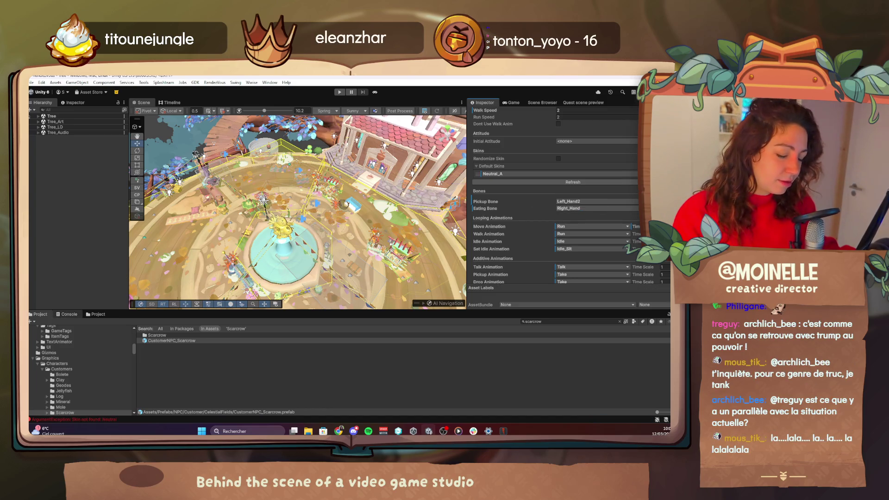
pyautogui.hotkey('alt', 'Tab')
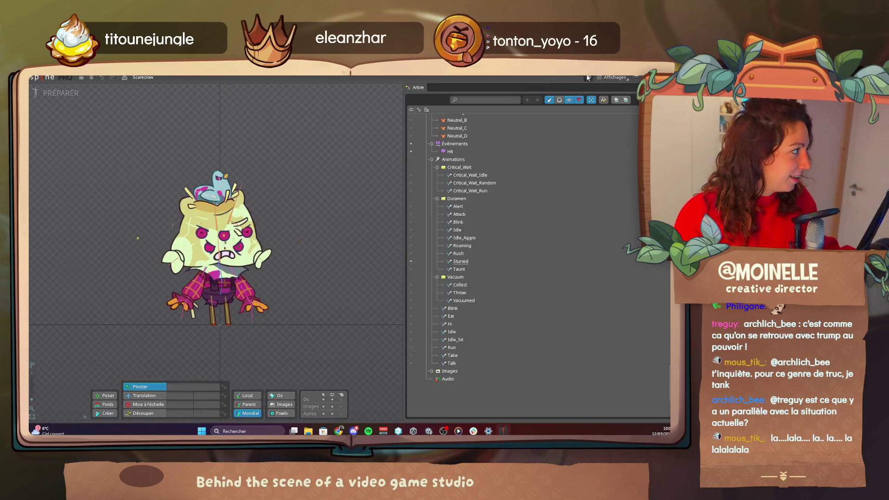
# Step: Show Spine's Habillages panel and preview the Neutral_A and Neutral_B skins
pyautogui.click(613, 78)
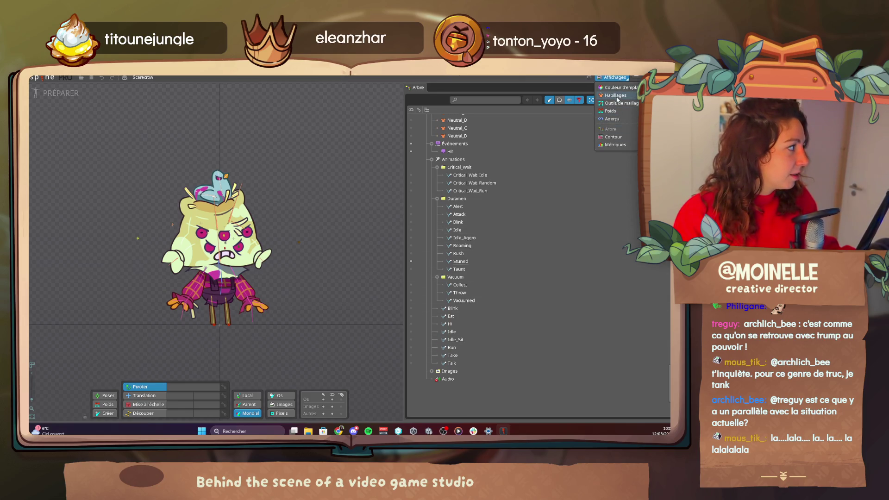
pyautogui.click(616, 95)
pyautogui.scroll(4, 504, 199)
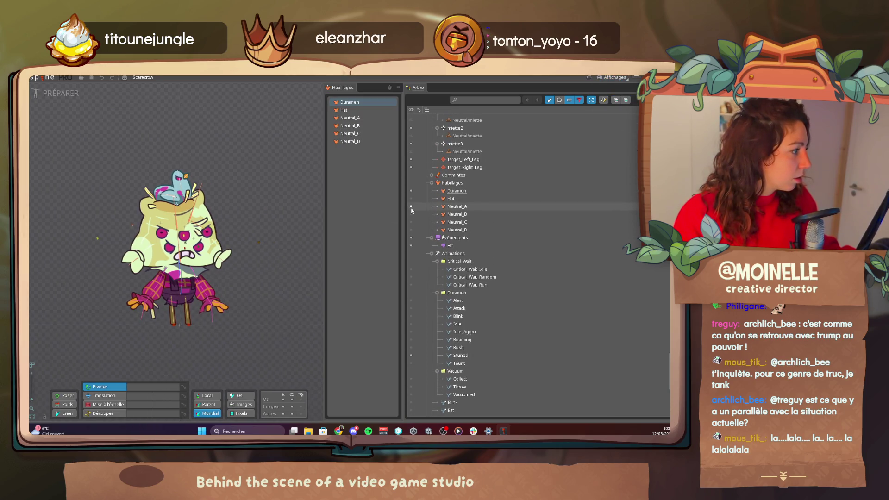
pyautogui.click(411, 206)
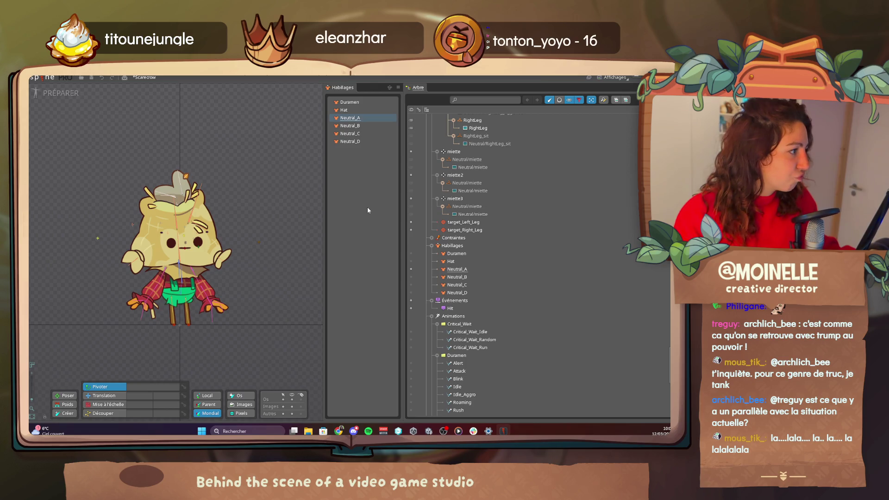
pyautogui.click(411, 277)
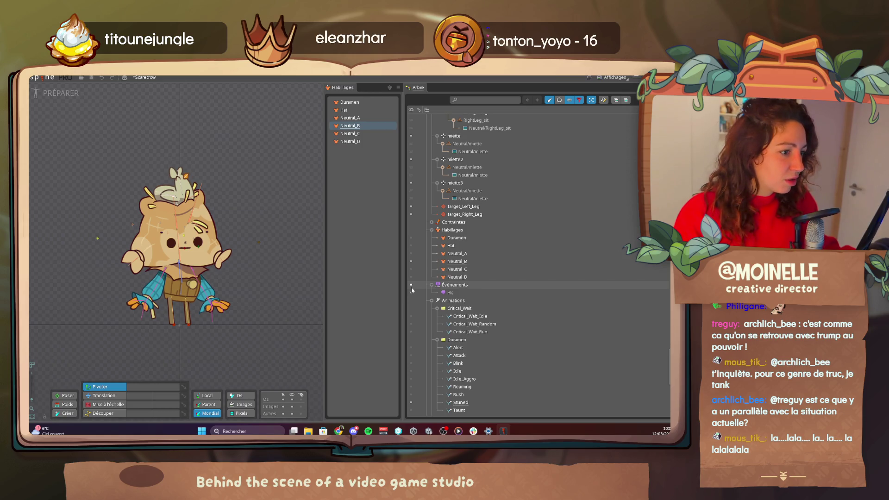
pyautogui.click(411, 291)
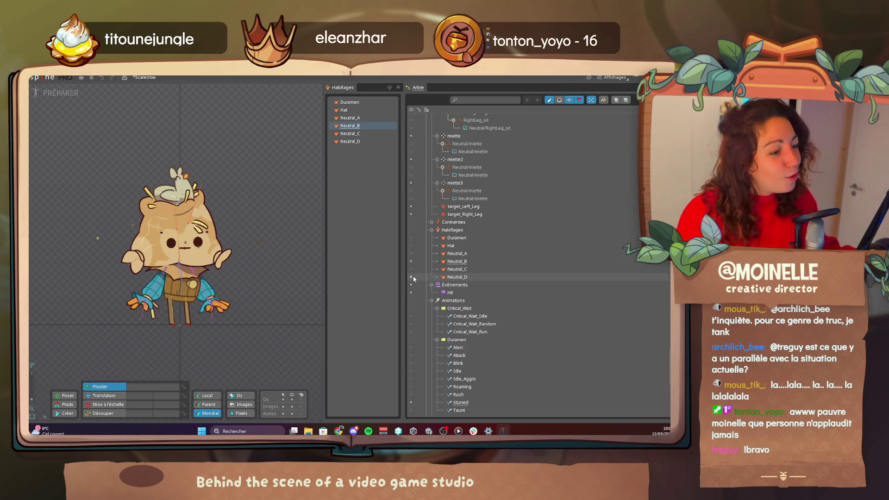
pyautogui.hotkey('alt', 'Tab')
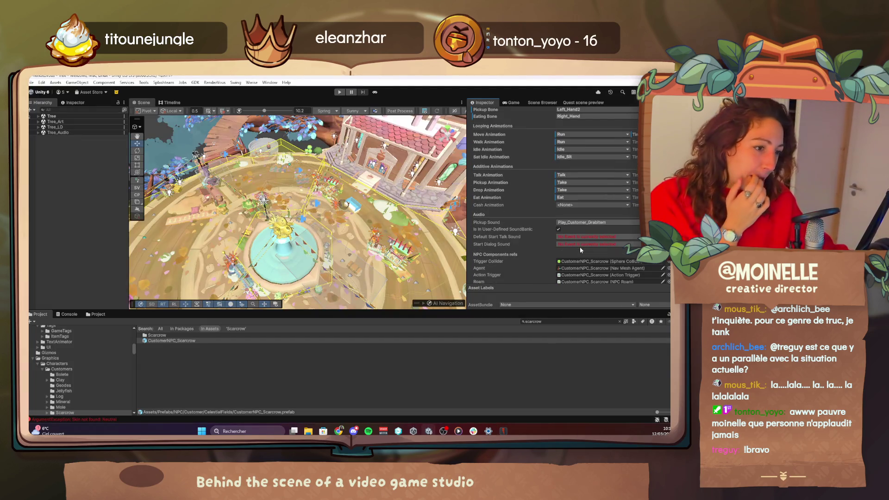
# Step: Open the Species_Scarecrow data asset in the Inspector
pyautogui.scroll(2, 580, 246)
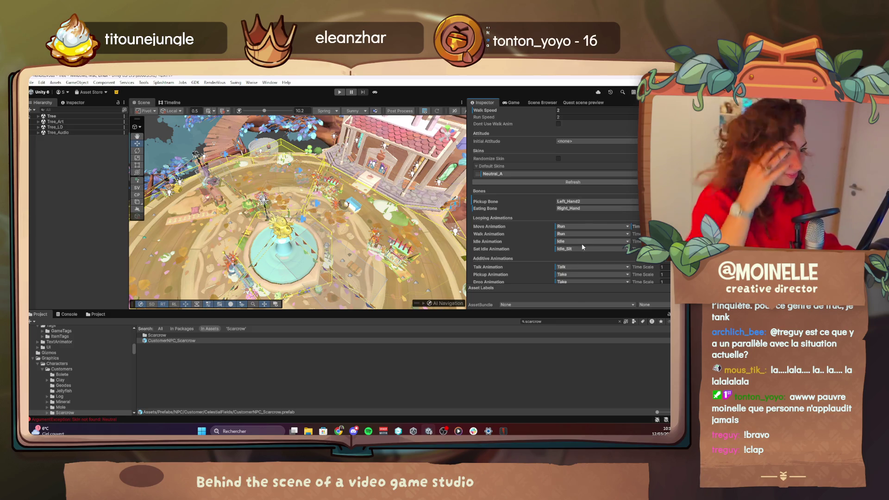
pyautogui.scroll(4, 583, 241)
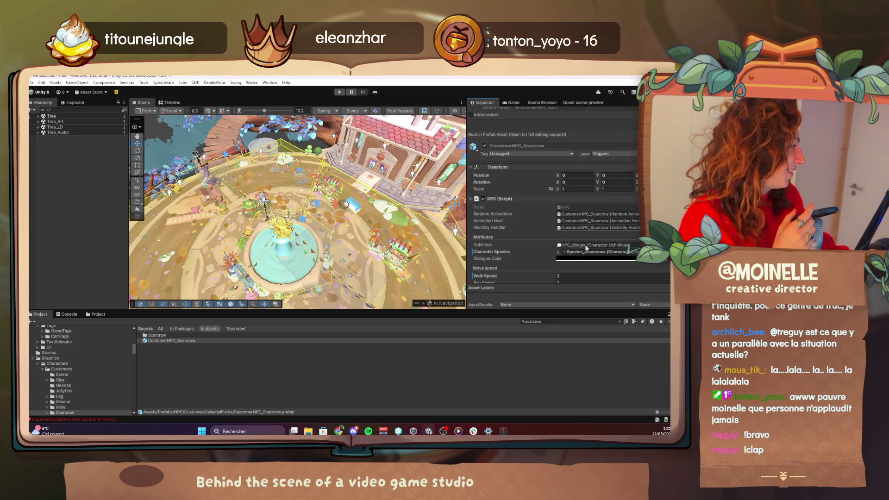
pyautogui.click(597, 252)
pyautogui.click(168, 352)
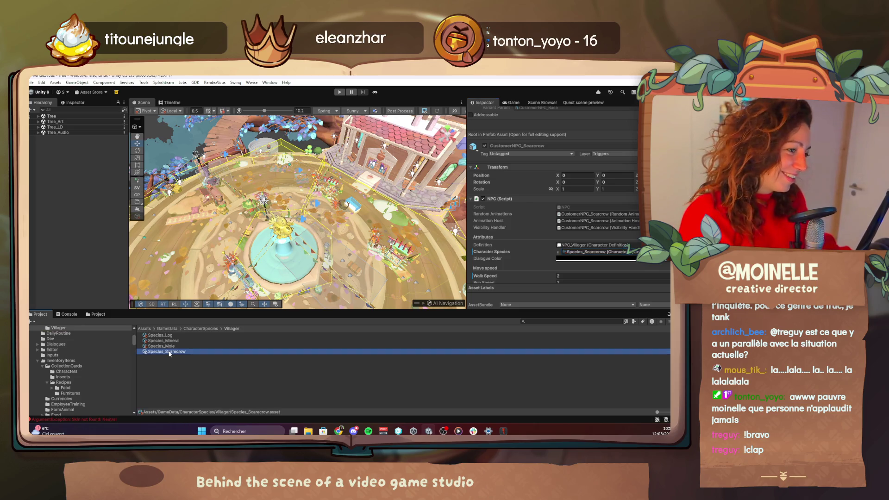
pyautogui.click(571, 224)
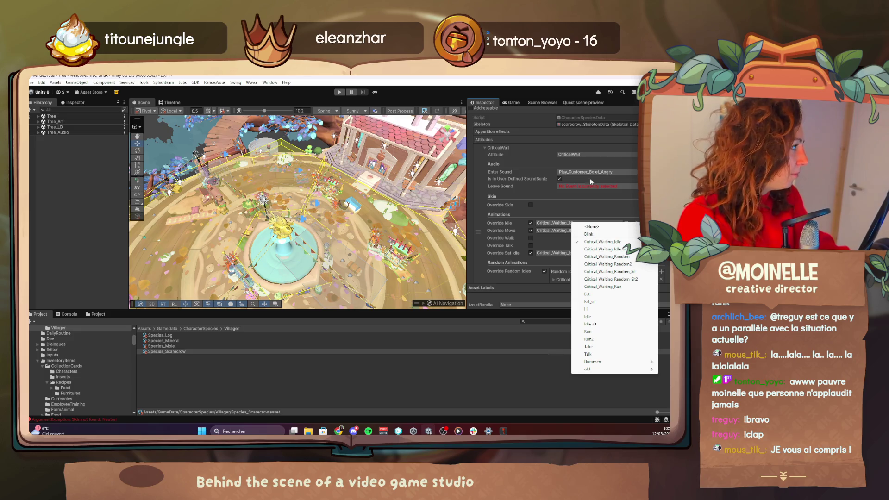
# Step: Search 'sc' in the skeleton picker and assign scarecrow_SkeletonData
pyautogui.click(636, 124)
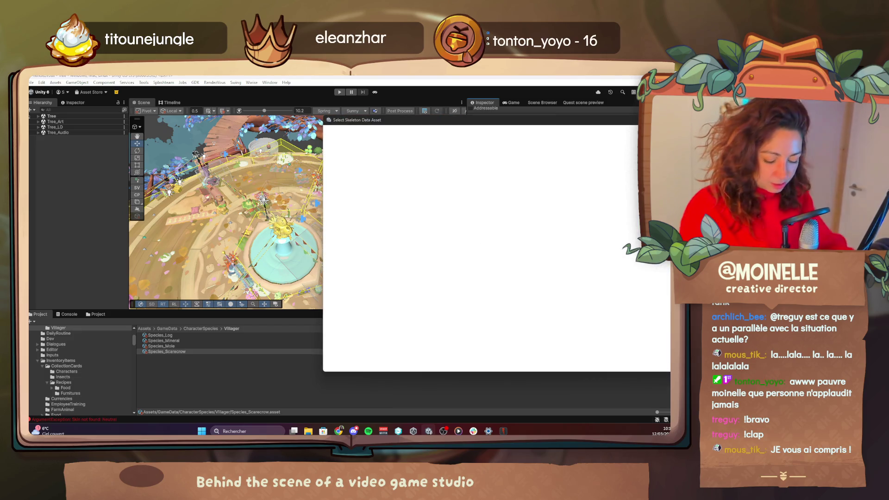
pyautogui.write('scarc')
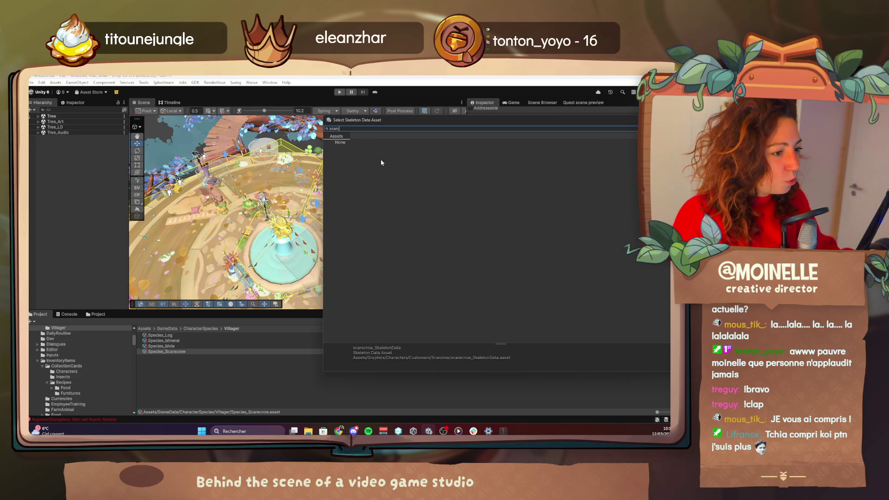
pyautogui.press('BackSpace')
pyautogui.press('BackSpace')
pyautogui.press('BackSpace')
pyautogui.write('c')
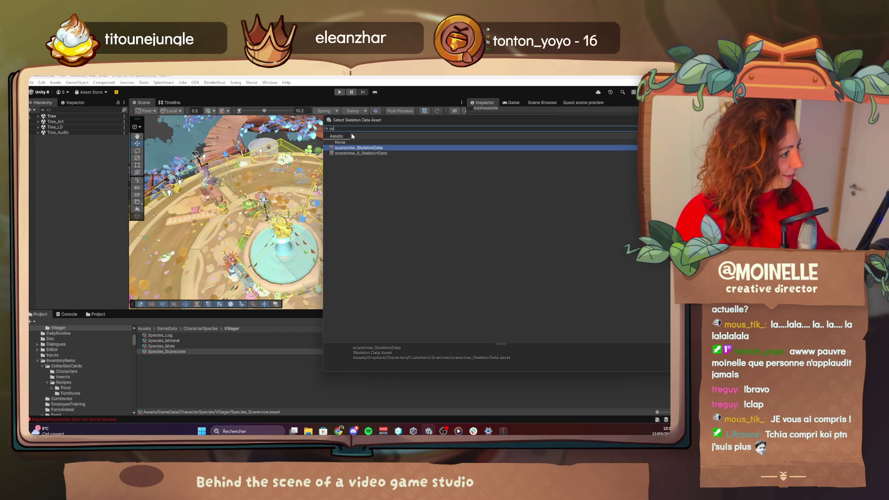
pyautogui.press('Return')
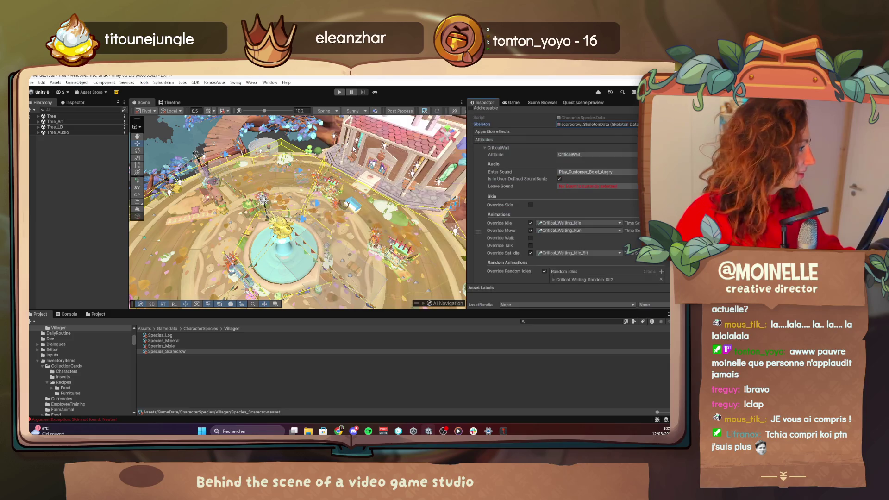
# Step: Change the Happy attitude entry to CriticalWait
pyautogui.click(576, 226)
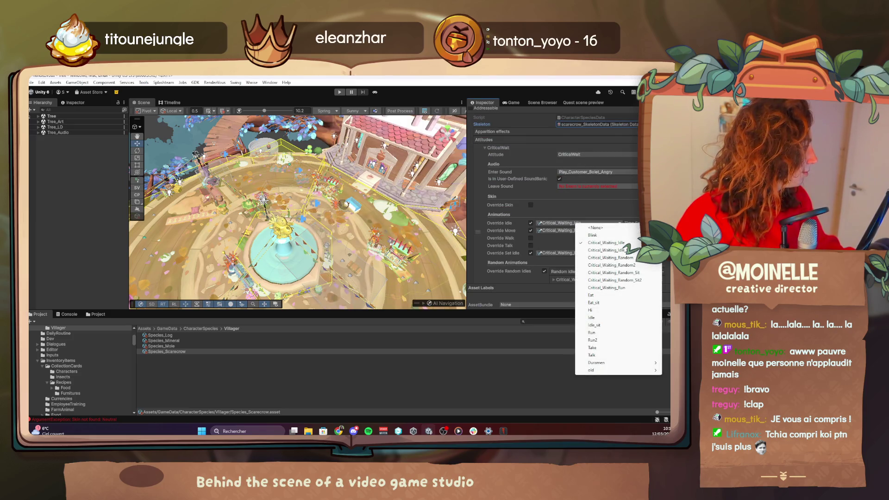
pyautogui.click(626, 250)
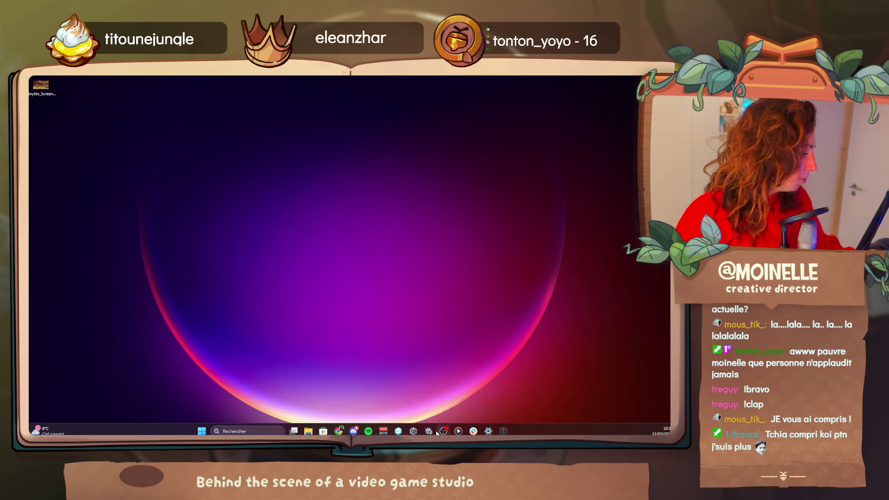
pyautogui.click(440, 430)
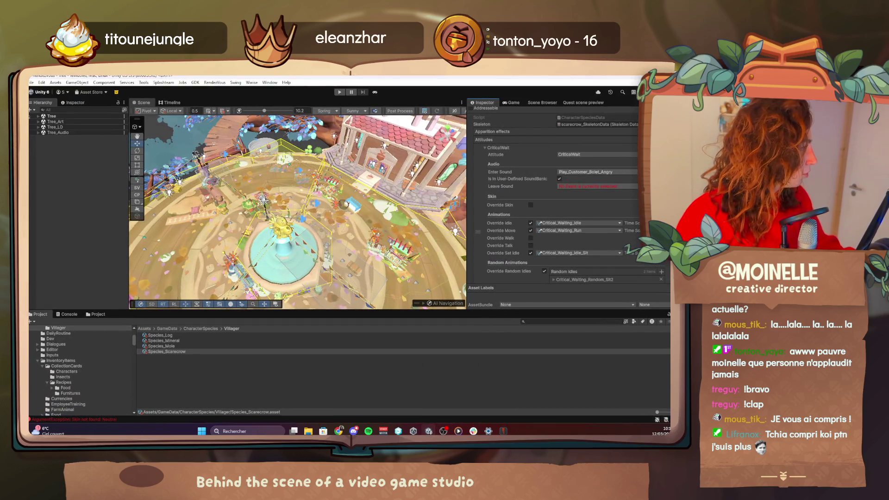
pyautogui.scroll(-3, 600, 209)
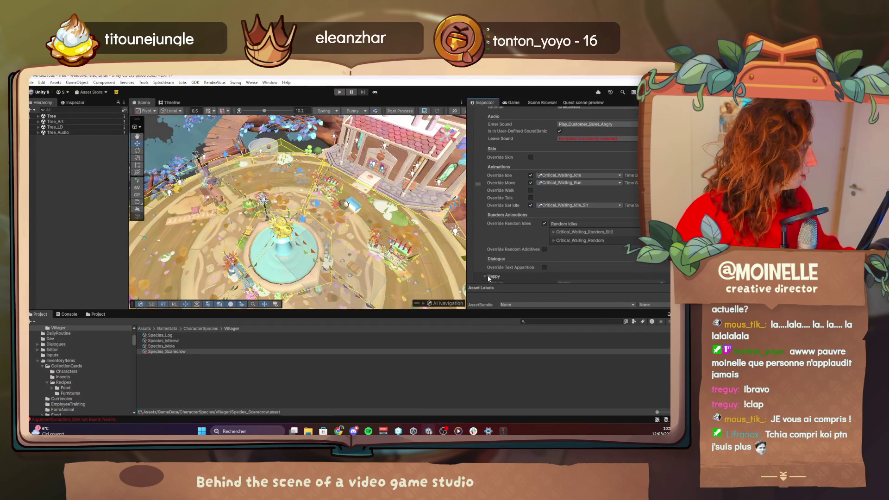
pyautogui.click(484, 277)
pyautogui.scroll(-3, 567, 262)
pyautogui.click(572, 210)
pyautogui.write('cri')
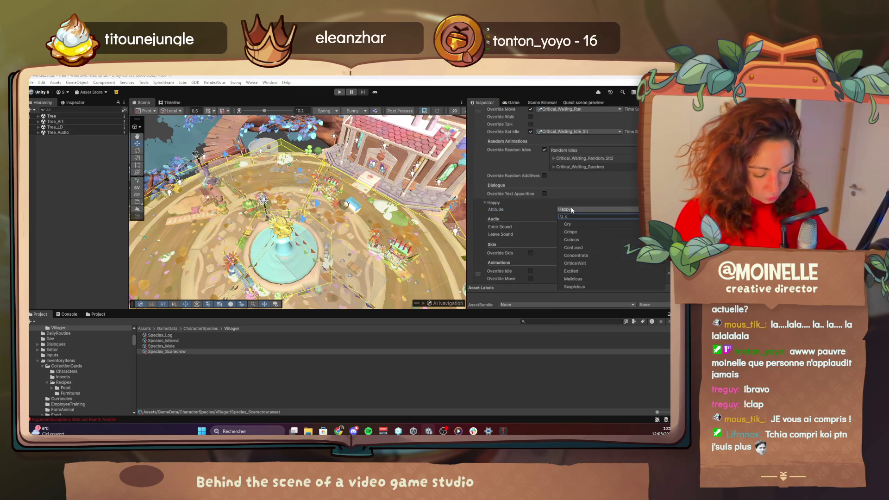
pyautogui.click(565, 225)
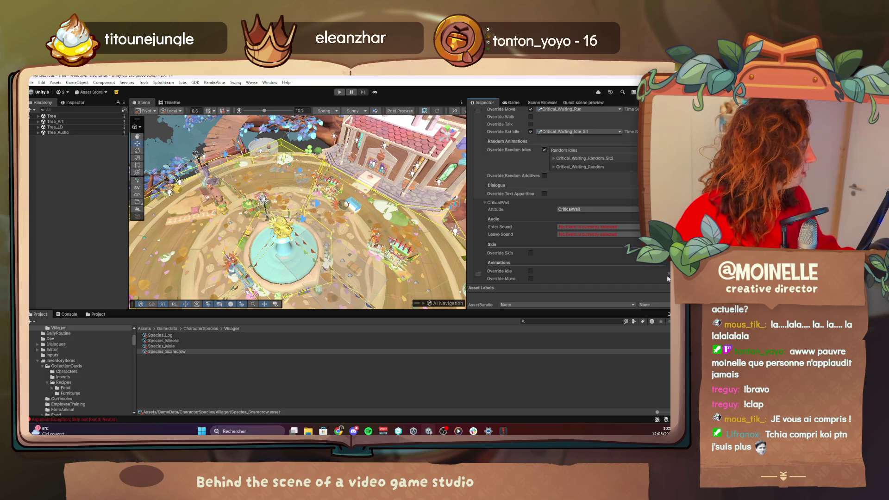
pyautogui.scroll(-4, 667, 277)
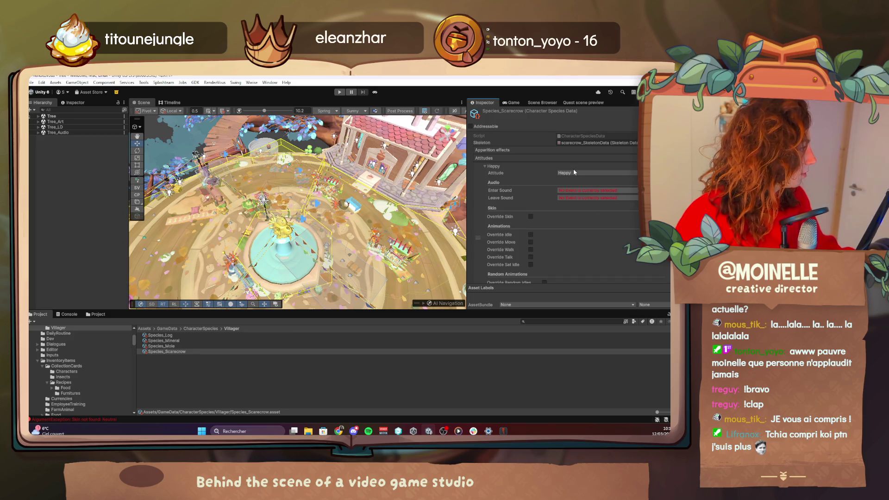
pyautogui.click(574, 172)
pyautogui.write('cr')
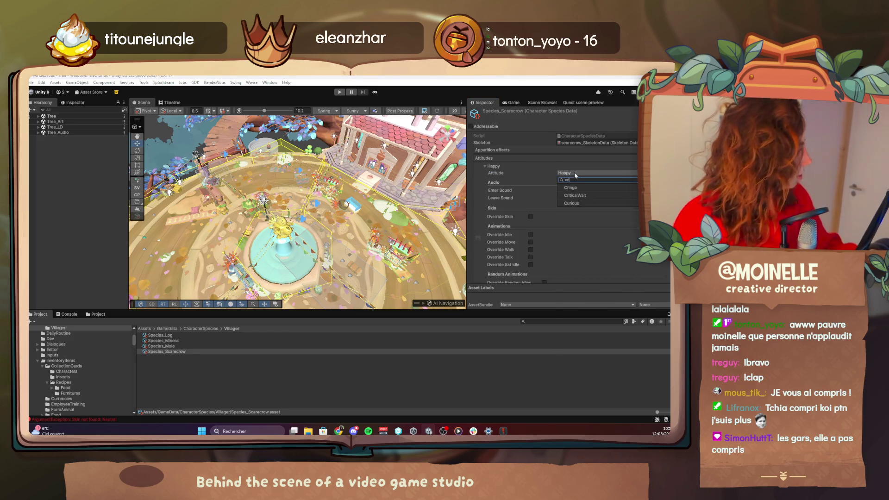
pyautogui.click(577, 203)
# Step: Override idle with Critical_Wait_Idle and walk with Critical_Wait_Run
pyautogui.click(530, 234)
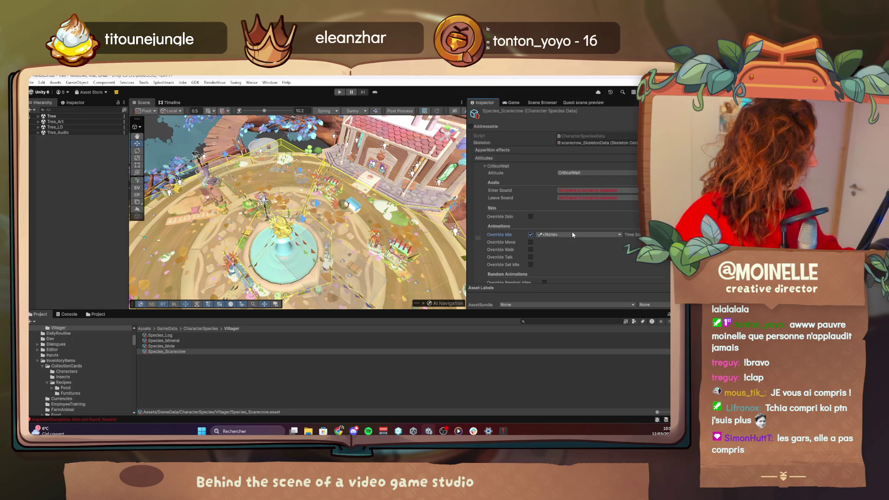
pyautogui.click(571, 232)
pyautogui.moveTo(597, 304)
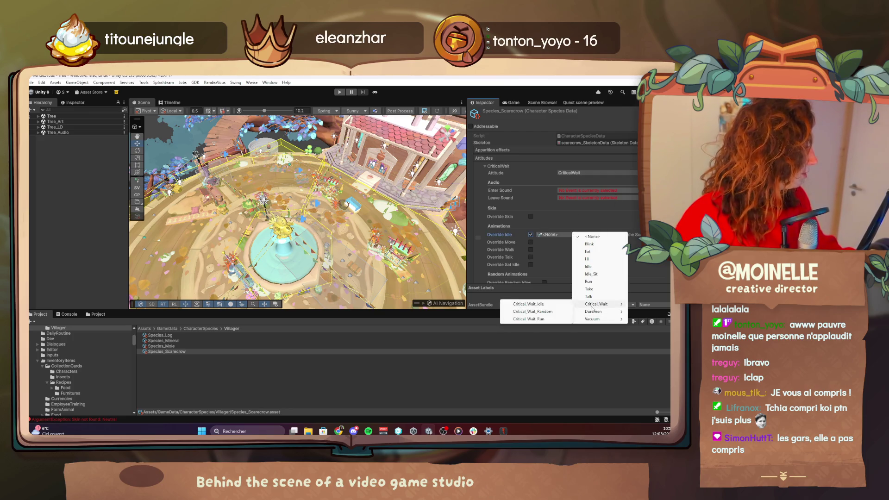
pyautogui.click(537, 307)
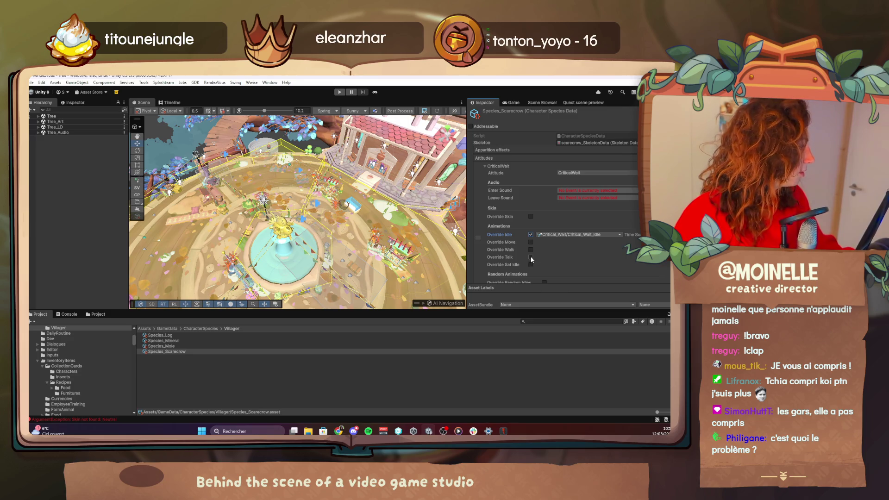
pyautogui.click(531, 250)
pyautogui.click(559, 249)
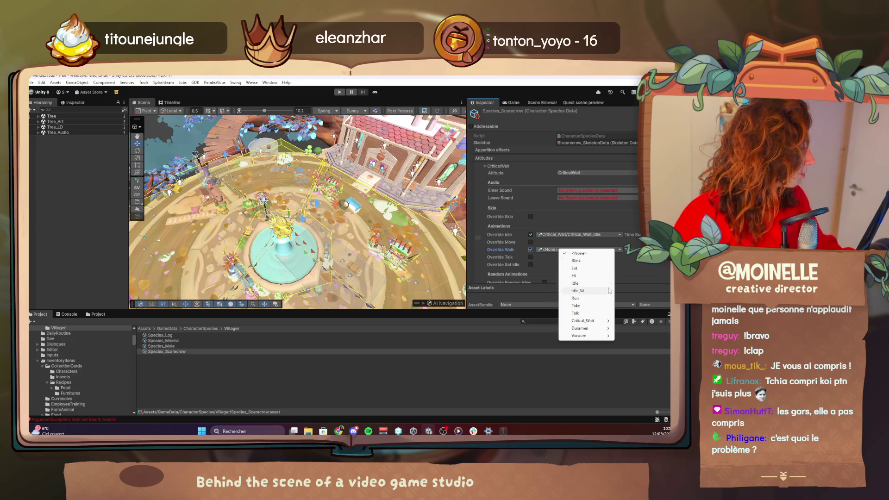
pyautogui.moveTo(599, 321)
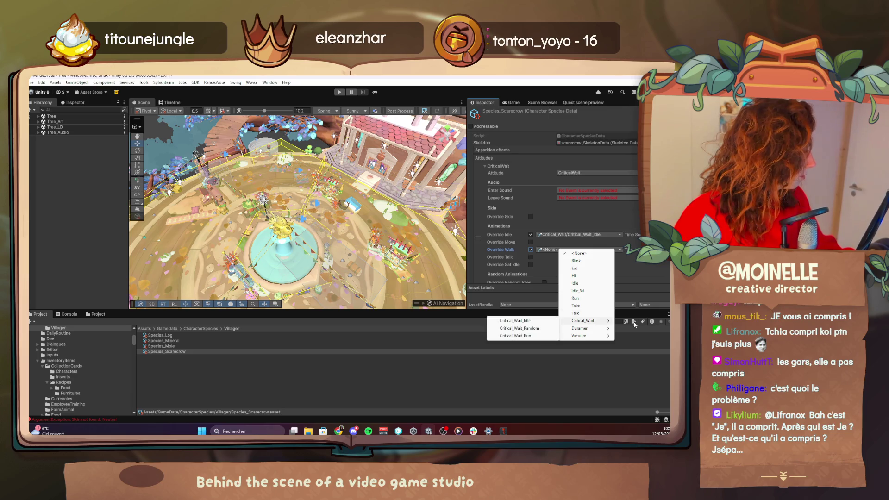
pyautogui.click(536, 336)
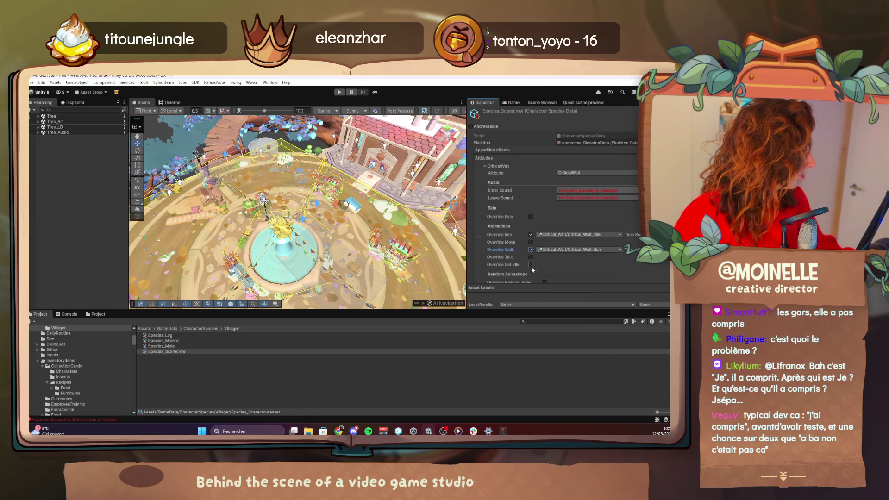
# Step: Override the move animation with Critical_Wait_Run, leaving sat idle off
pyautogui.click(530, 264)
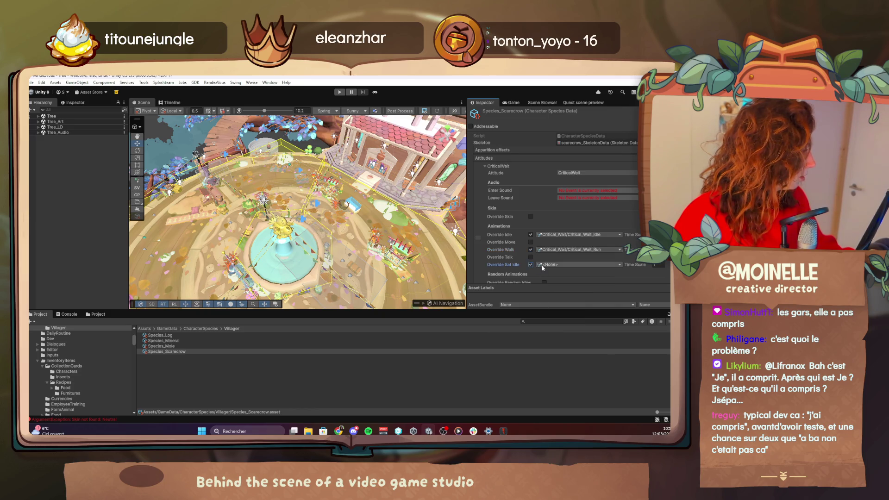
pyautogui.click(530, 264)
pyautogui.click(531, 242)
pyautogui.click(543, 243)
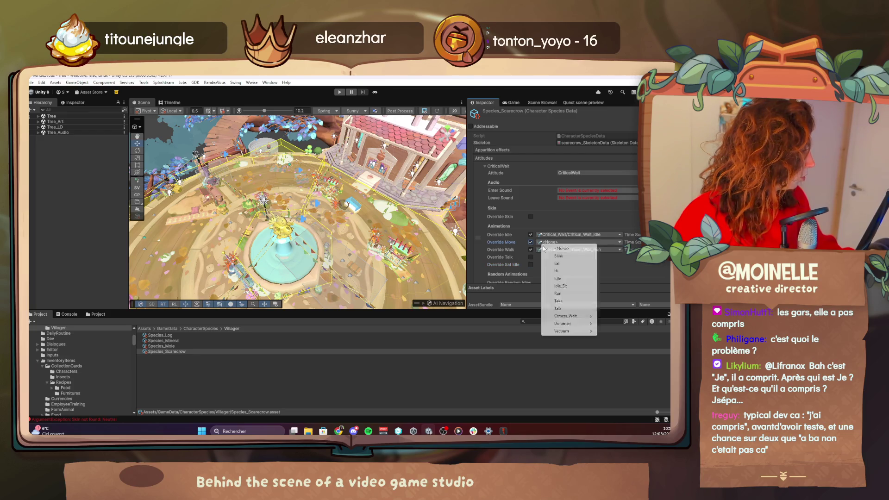
pyautogui.moveTo(583, 317)
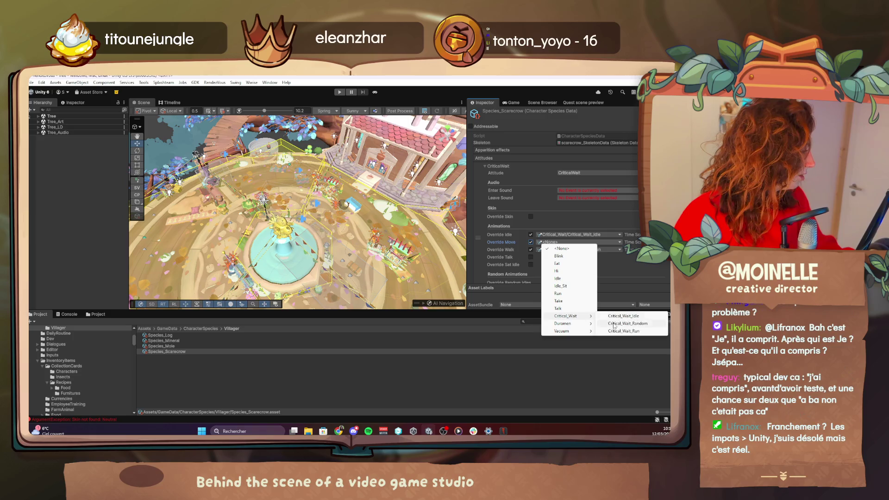
pyautogui.click(624, 330)
pyautogui.scroll(-2, 558, 256)
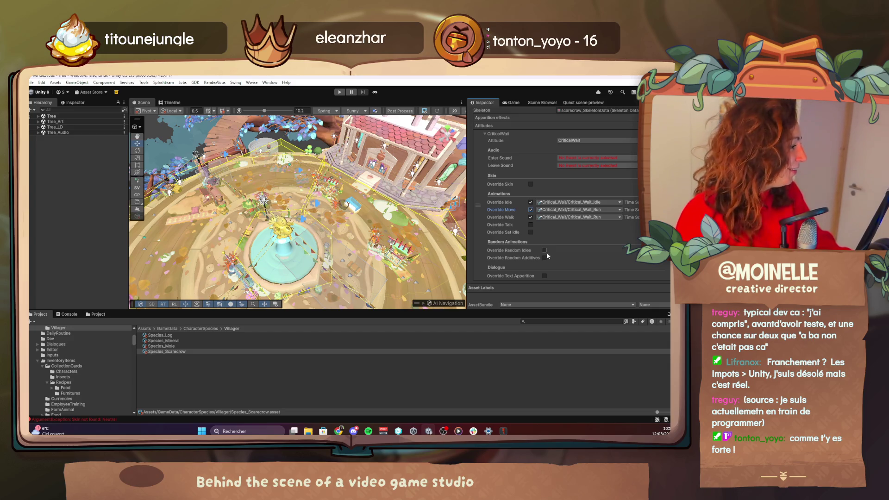
# Step: Enable random idles using Critical_Wait_Random with Critical_Wait_Idle as its dependency
pyautogui.click(544, 250)
pyautogui.click(556, 249)
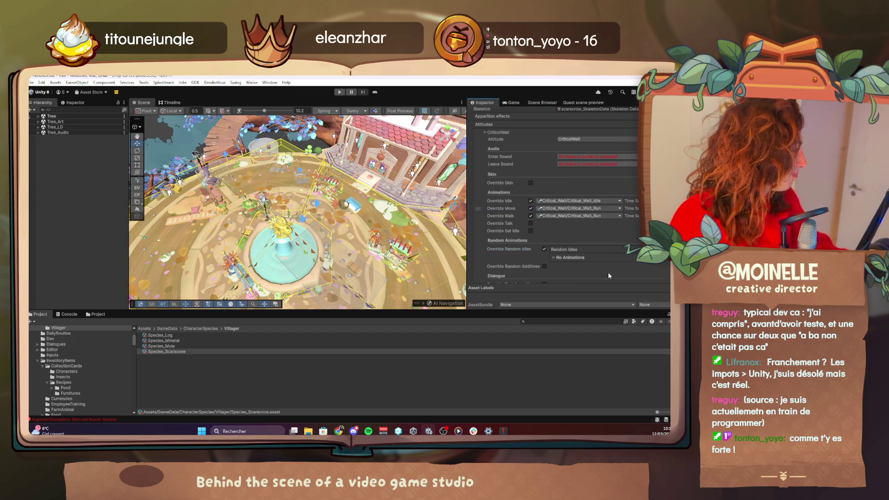
pyautogui.scroll(-1, 607, 235)
pyautogui.click(639, 232)
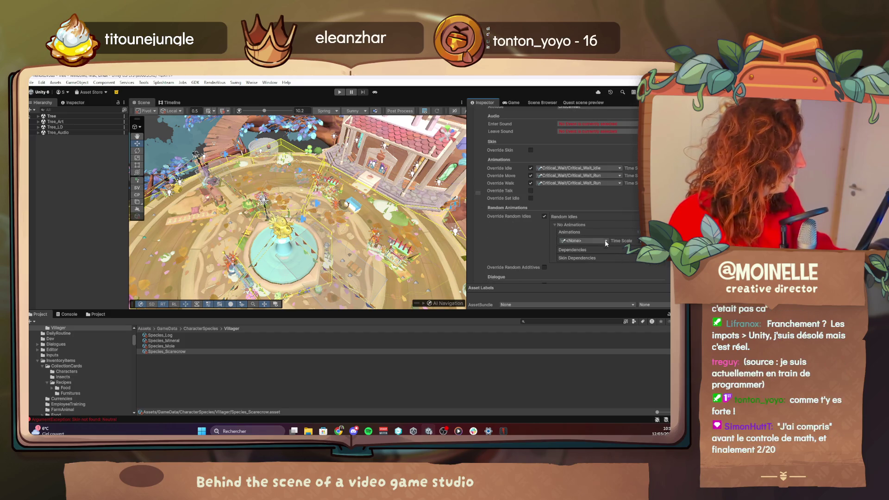
pyautogui.click(639, 250)
pyautogui.click(585, 259)
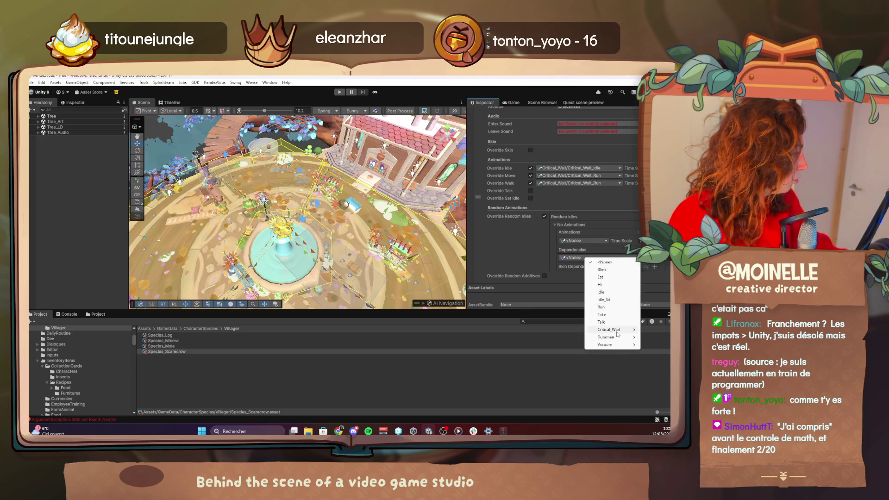
pyautogui.moveTo(609, 330)
pyautogui.click(556, 329)
pyautogui.click(578, 241)
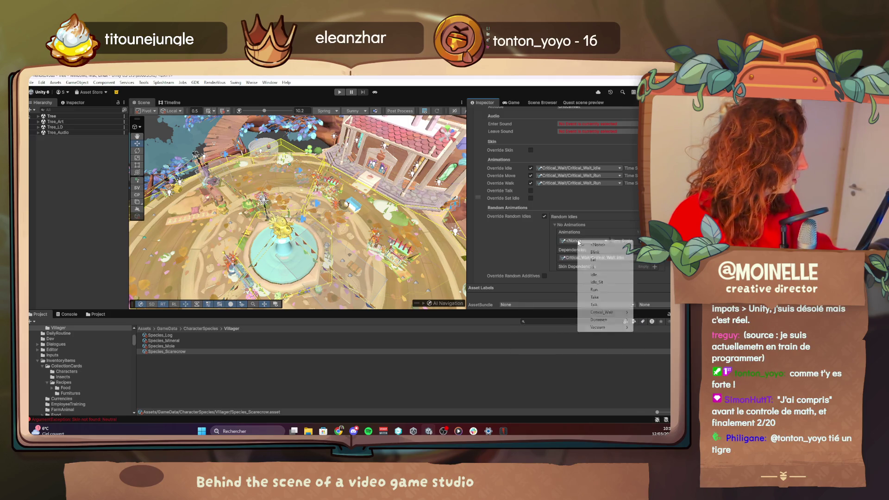
pyautogui.moveTo(609, 313)
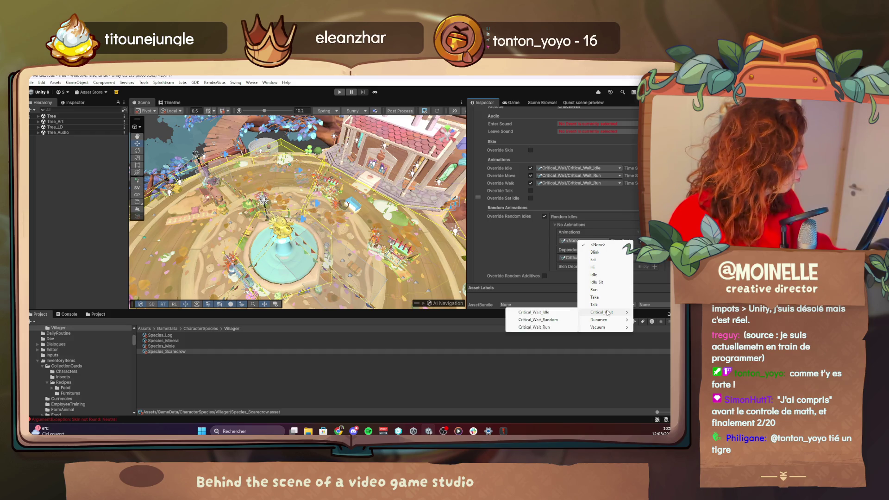
pyautogui.click(538, 320)
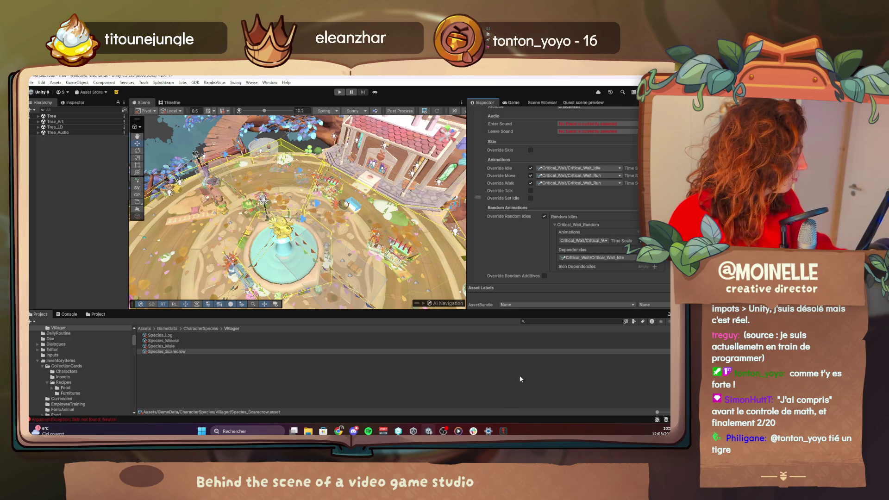
# Step: Compare against Species_Mole, return to Species_Scarecrow, then switch to the scarecrow in Spine
pyautogui.click(543, 320)
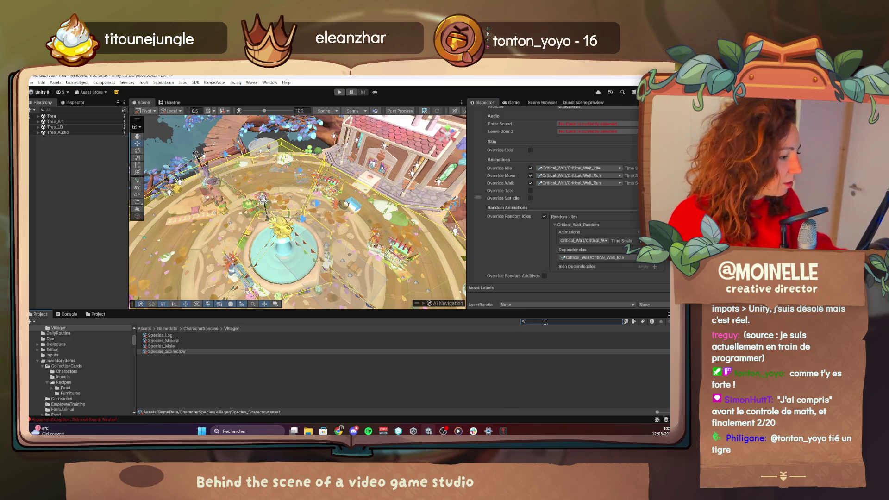
pyautogui.click(176, 346)
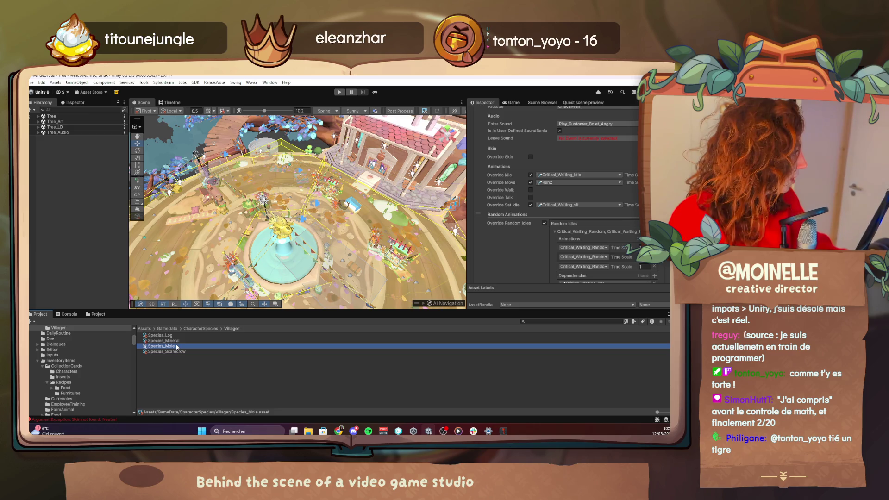
pyautogui.click(166, 352)
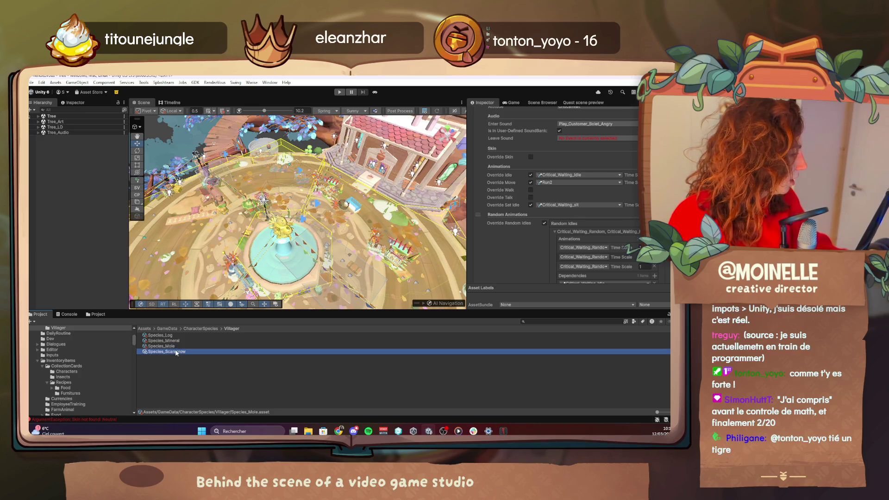
pyautogui.click(504, 431)
pyautogui.scroll(-7, 510, 376)
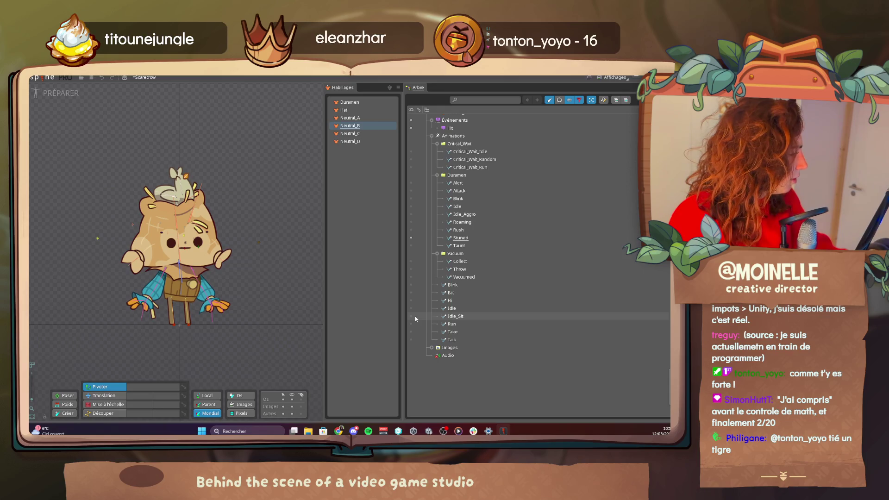
# Step: Make Critical_Wait_Idle the active animation in Spine's Tree panel, then return to Unity
pyautogui.hotkey('alt', 'Tab')
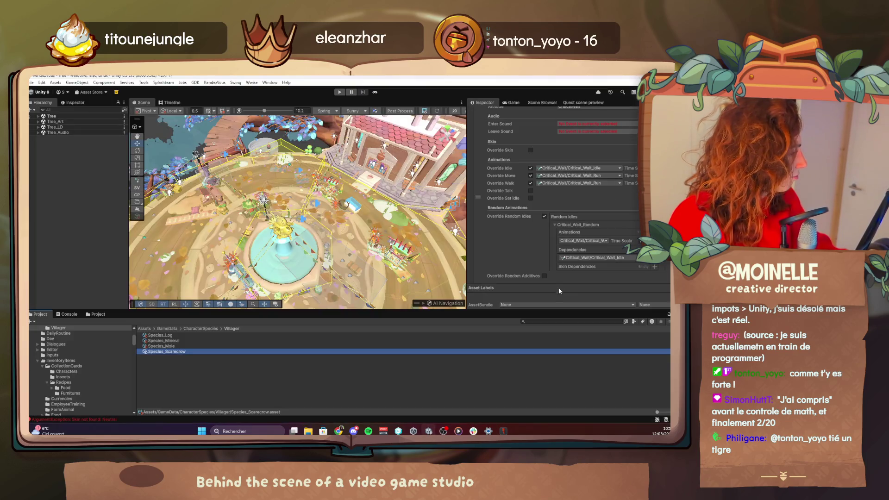
pyautogui.hotkey('alt', 'Tab')
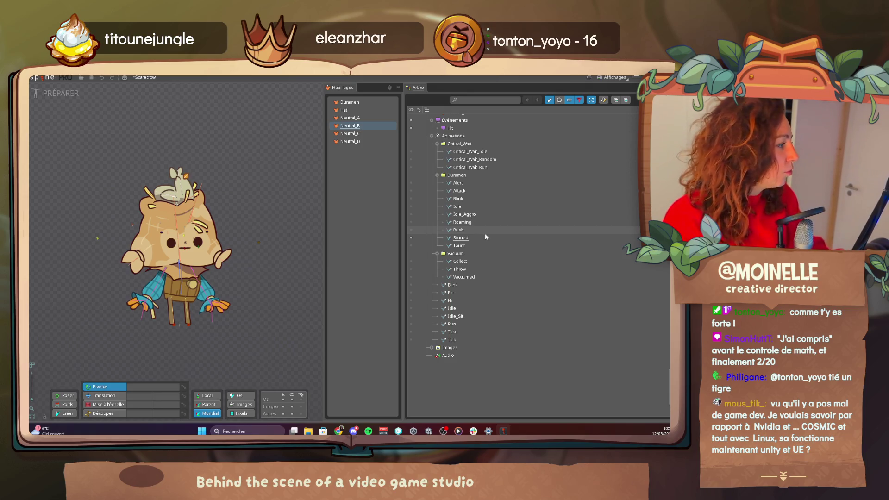
pyautogui.click(411, 152)
pyautogui.click(55, 97)
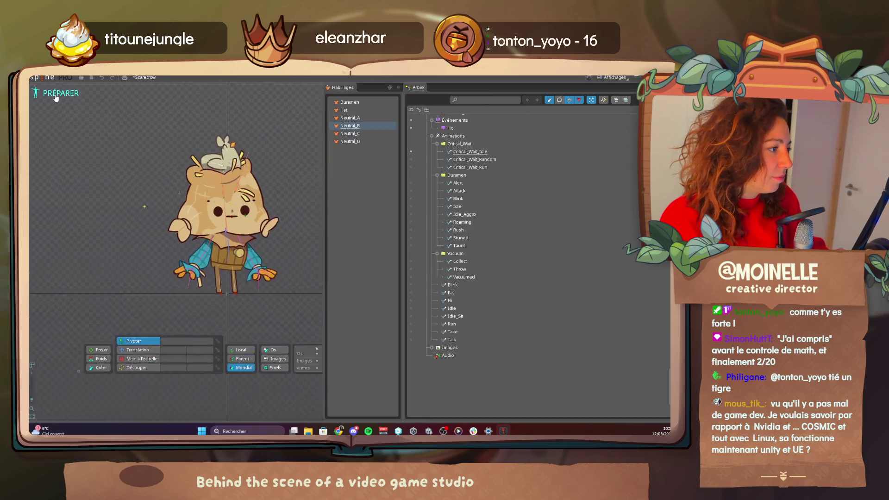
pyautogui.hotkey('alt', 'Tab')
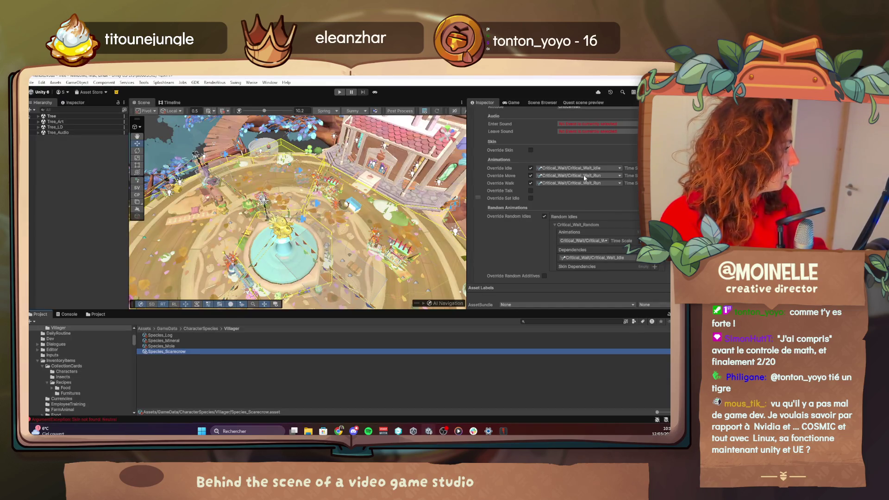
# Step: Turn on the sat idle override and set it to Idle_Sit
pyautogui.click(531, 198)
pyautogui.click(546, 198)
pyautogui.moveTo(575, 280)
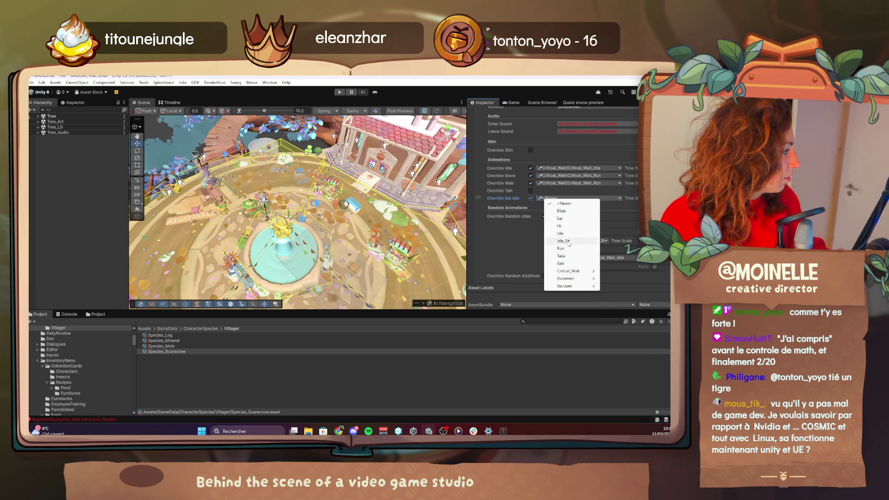
pyautogui.click(563, 240)
# Step: Operate items in the editor's top menu bar, then dismiss with Escape
pyautogui.click(90, 83)
pyautogui.click(407, 222)
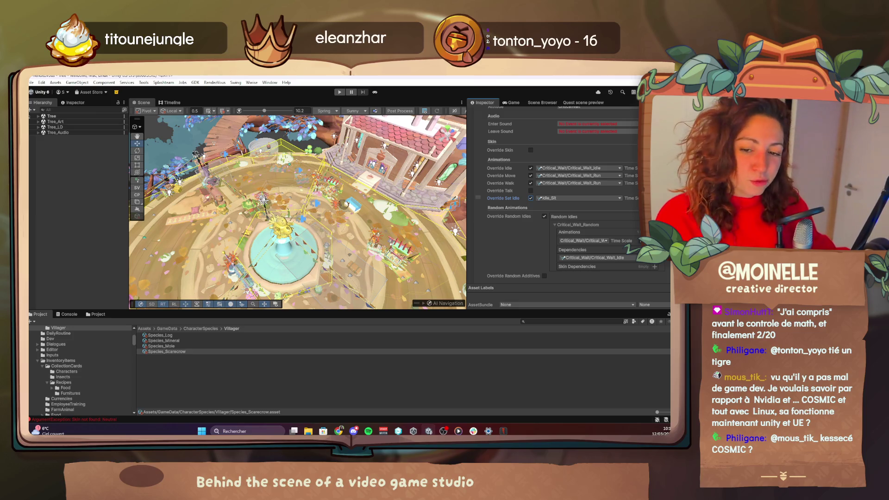
pyautogui.click(33, 84)
pyautogui.press('Escape')
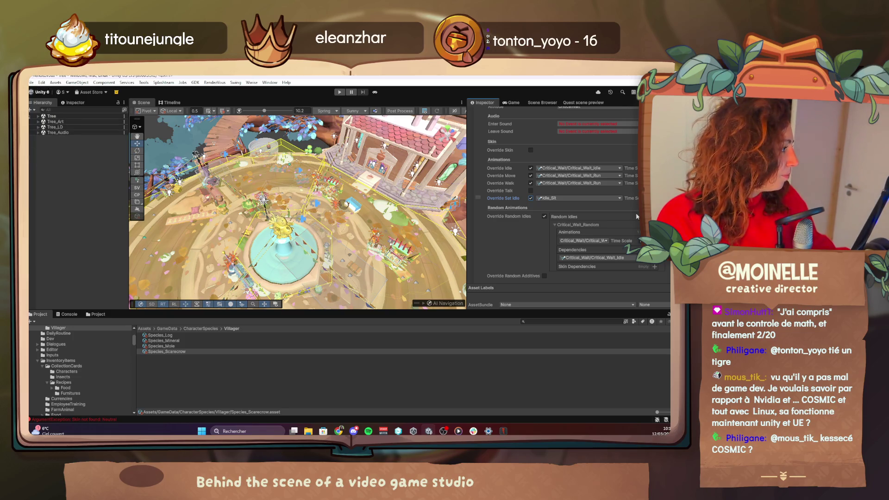
# Step: Look through the enter sound's event choices without picking one
pyautogui.scroll(3, 574, 185)
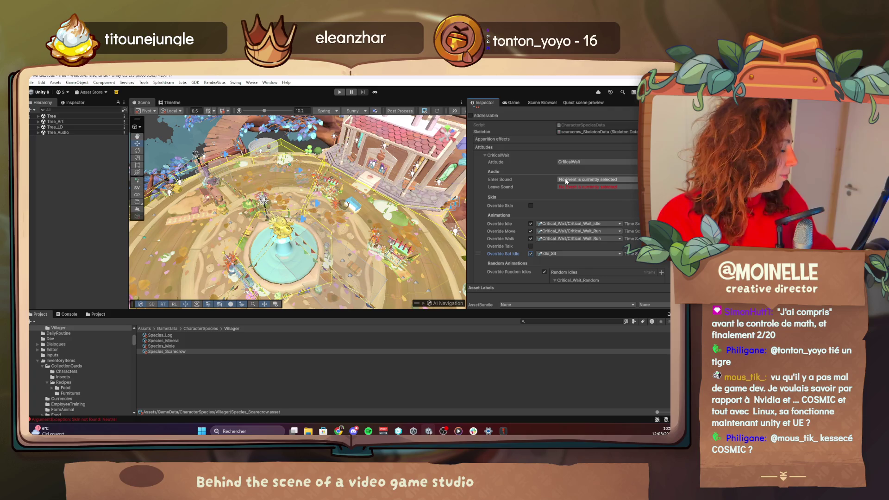
pyautogui.click(566, 181)
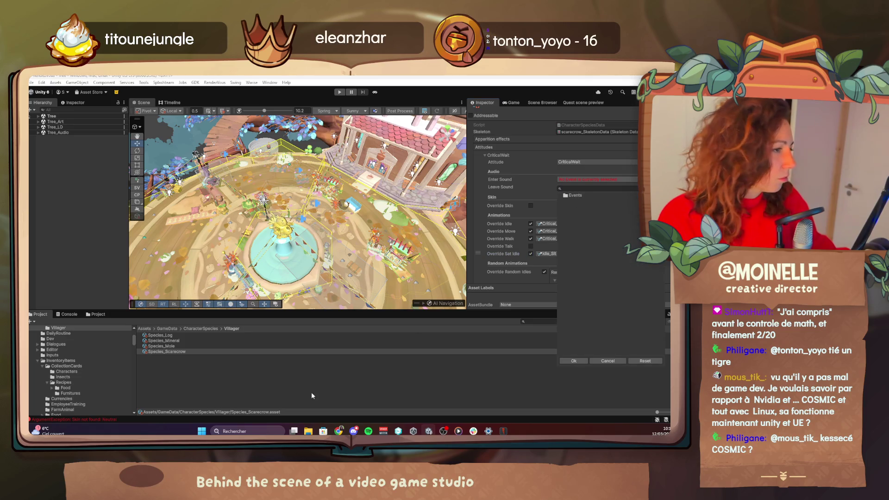
pyautogui.click(163, 360)
# Step: Save the project and clear the console's error log
pyautogui.rightClick(42, 101)
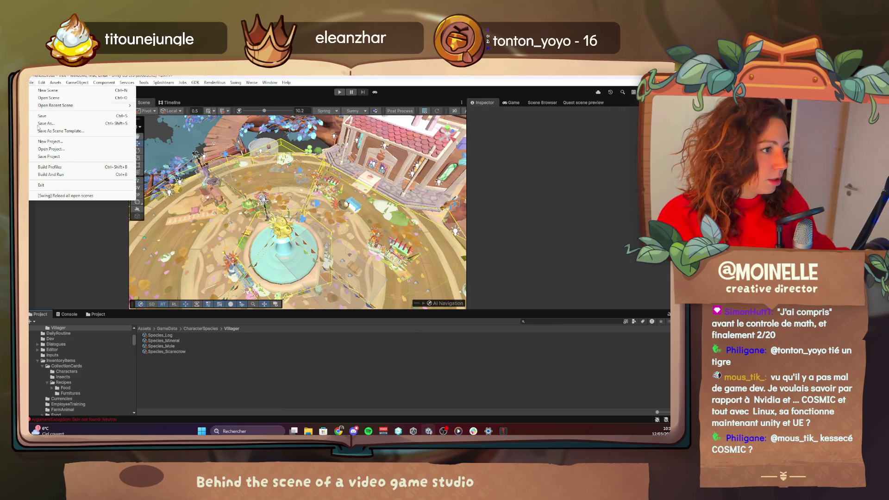
pyautogui.click(58, 160)
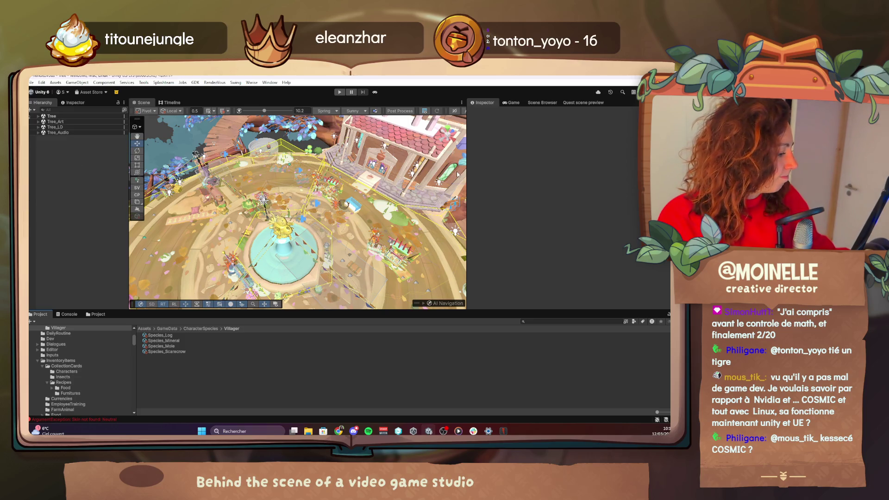
pyautogui.click(66, 314)
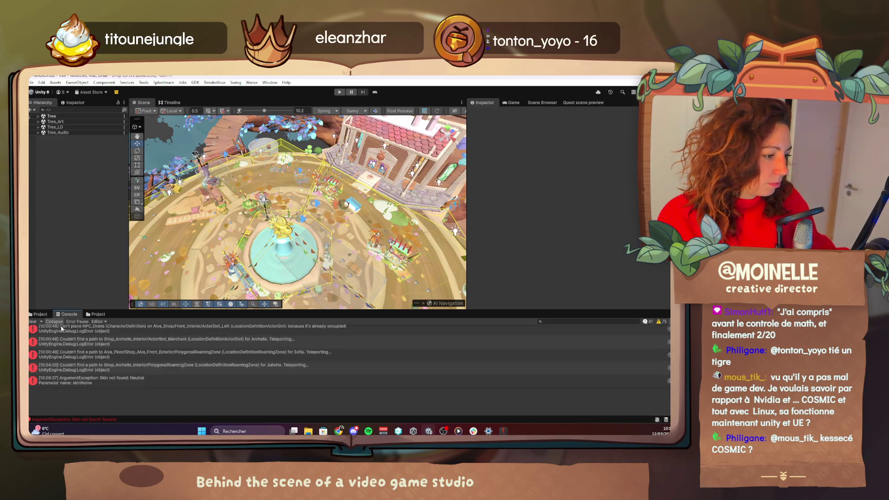
pyautogui.click(39, 321)
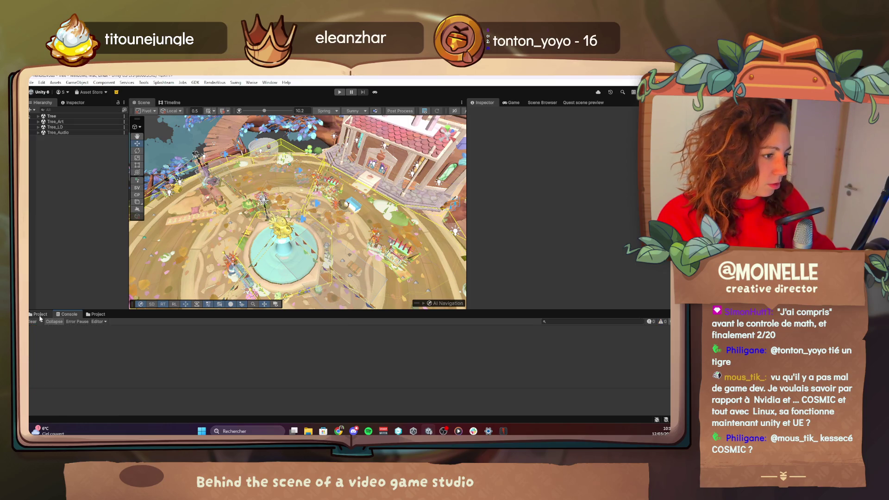
# Step: Reselect Species_Scarecrow, then search the project assets for 'scarcrow'
pyautogui.click(40, 314)
pyautogui.click(167, 351)
pyautogui.click(574, 321)
pyautogui.write('scarcr')
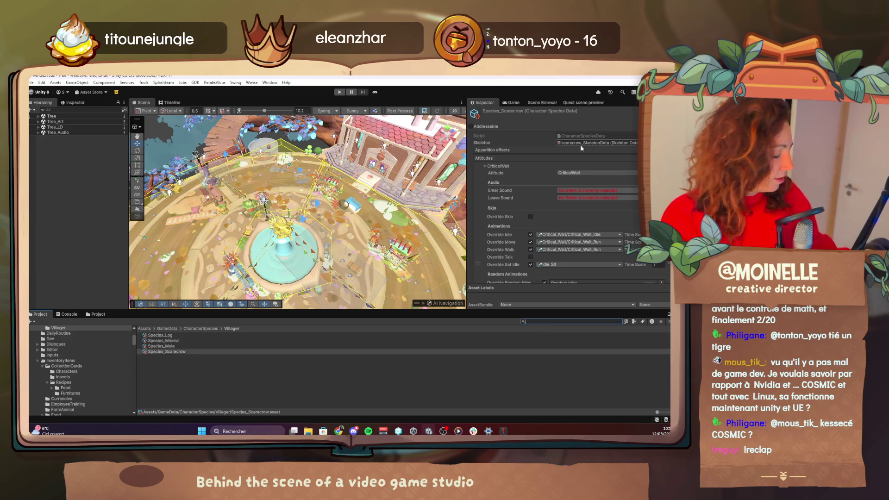
pyautogui.write('ow')
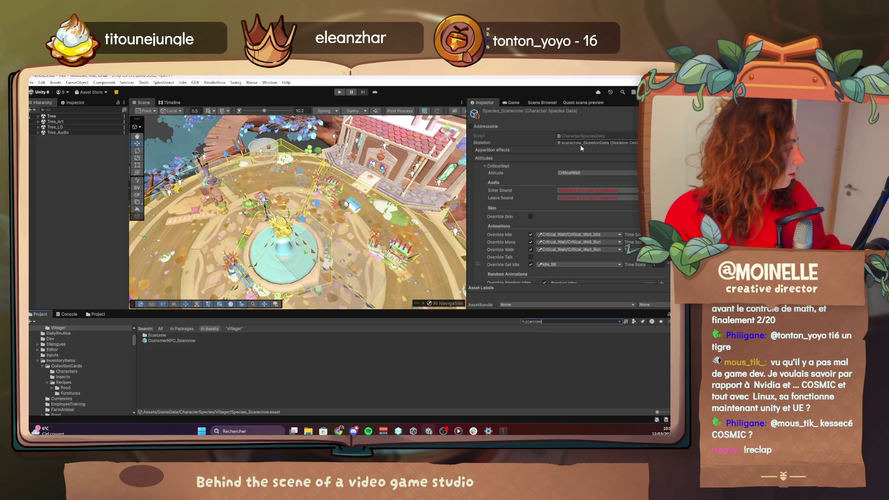
# Step: Review the CustomerNPC_Scarcrow prefab's Neutral_A skin and its Run, Idle, Talk and Eat animations
pyautogui.click(202, 340)
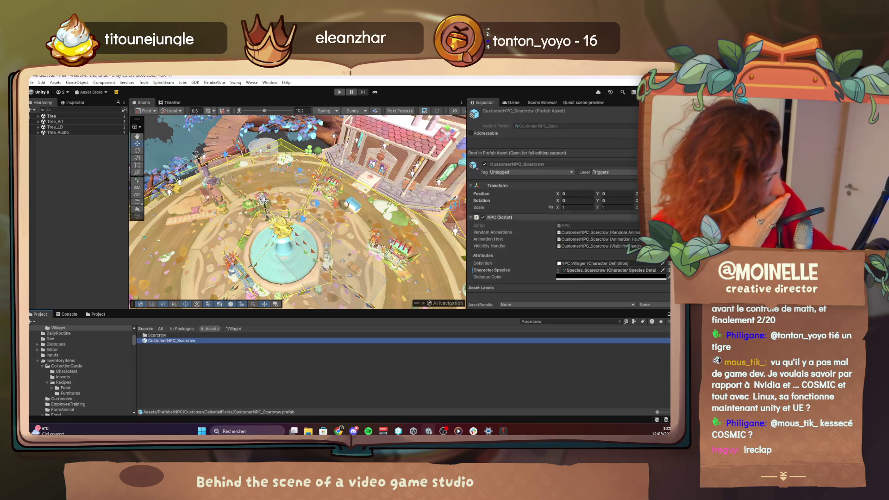
pyautogui.scroll(-10, 615, 233)
pyautogui.scroll(-15, 616, 235)
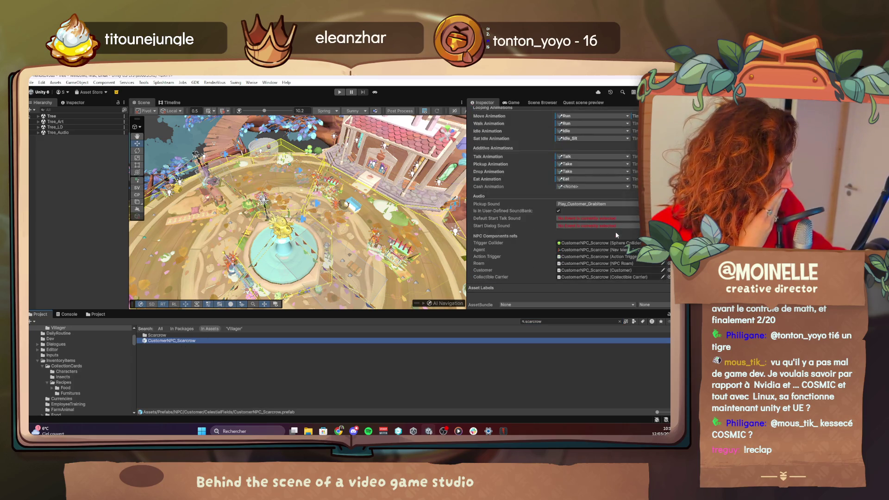
pyautogui.scroll(15, 615, 236)
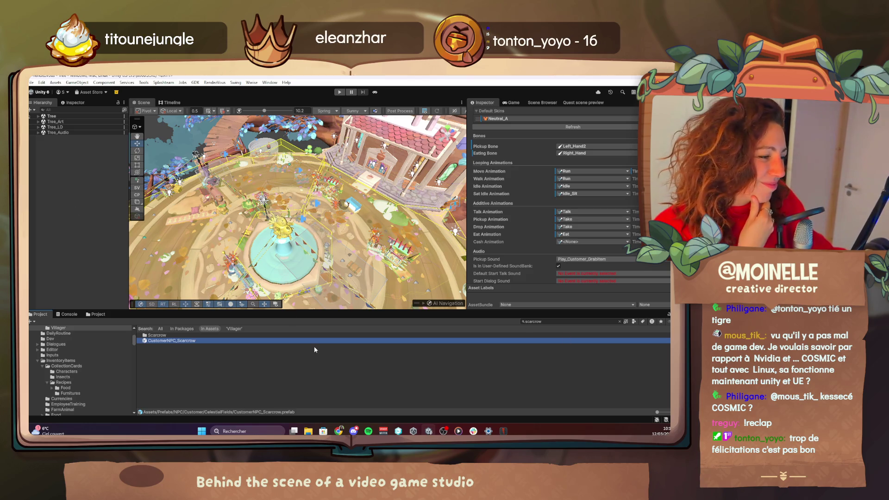
pyautogui.click(374, 92)
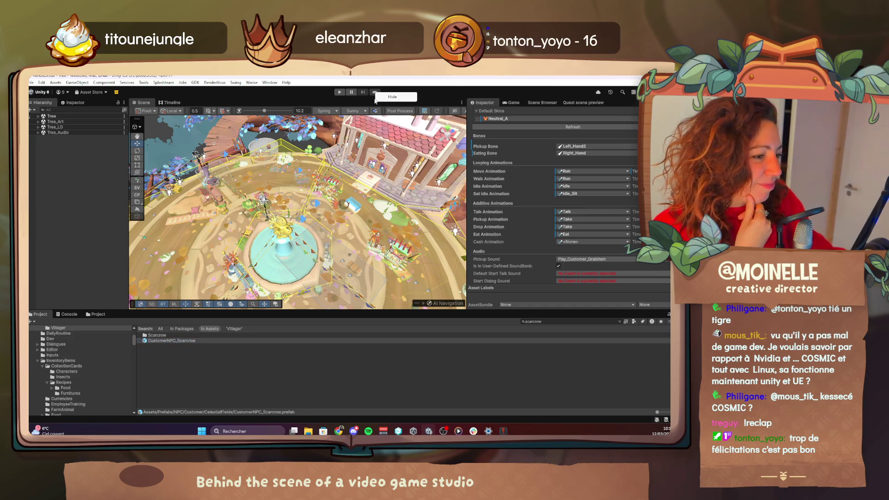
pyautogui.click(389, 97)
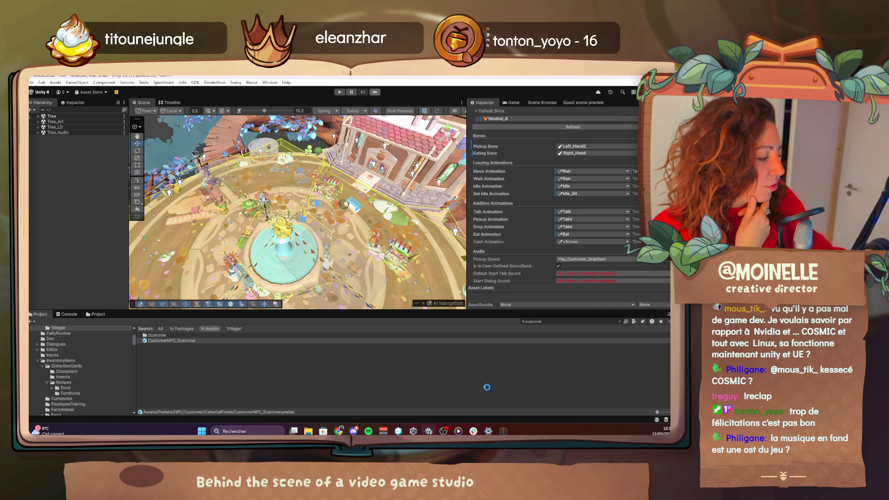
# Step: Play Music_RamusHouse_031024 in Media Player, browse the Morceaux list, then return to Unity
pyautogui.click(458, 431)
pyautogui.click(369, 409)
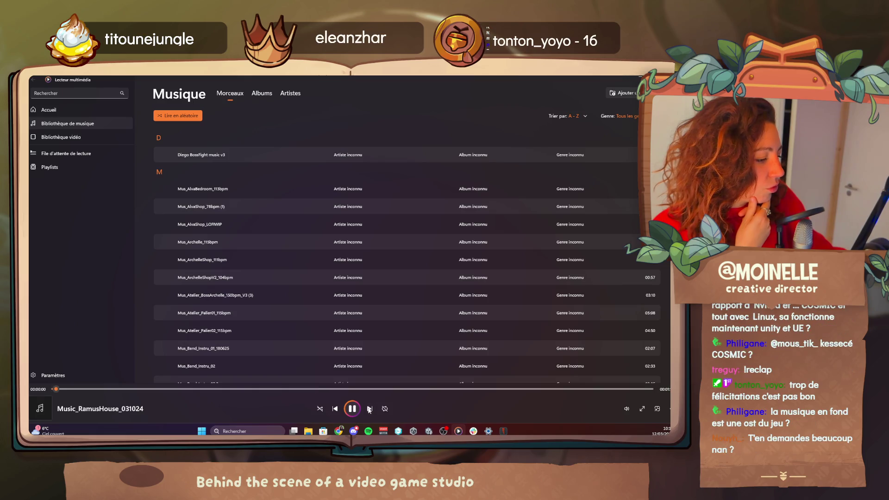
pyautogui.scroll(-4, 402, 256)
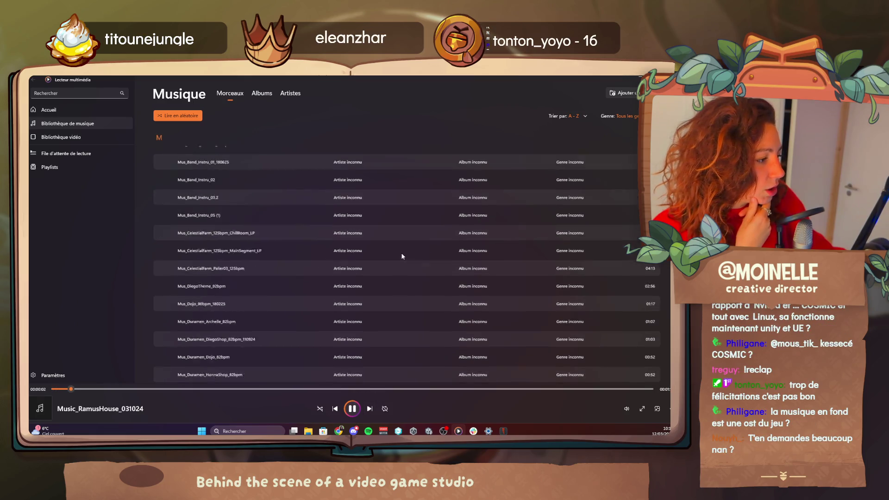
pyautogui.scroll(-8, 402, 256)
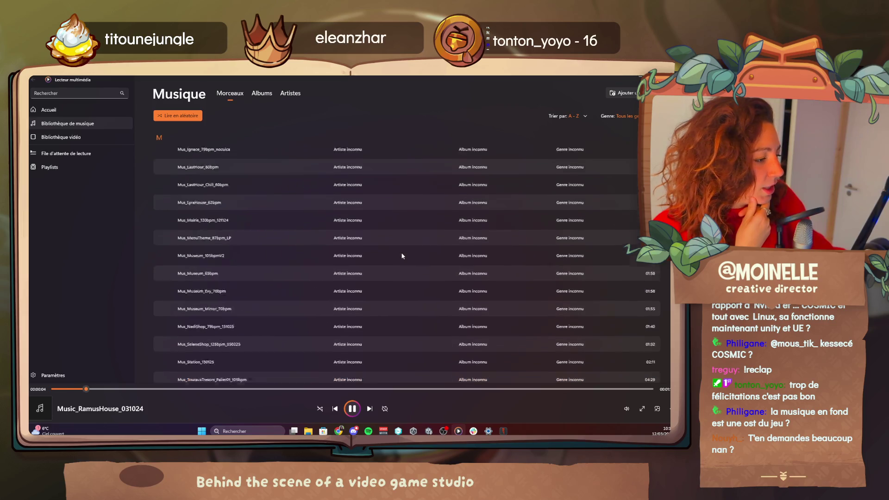
pyautogui.scroll(10, 402, 256)
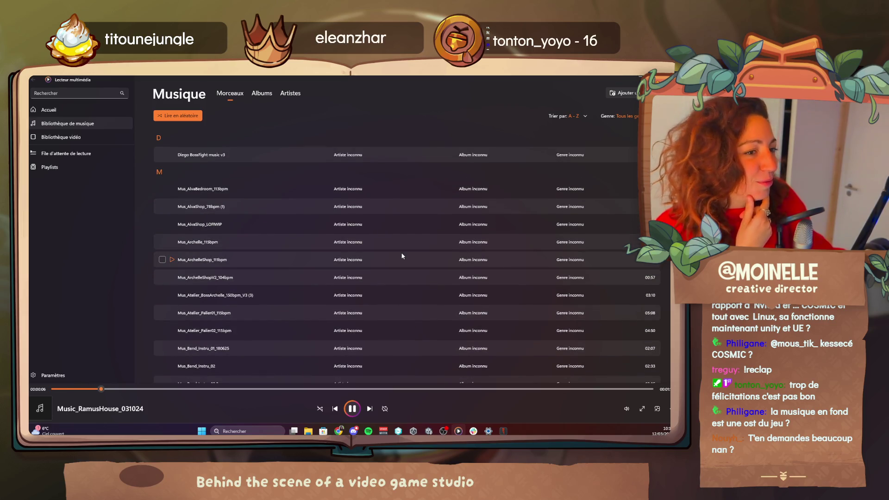
pyautogui.hotkey('alt', 'Tab')
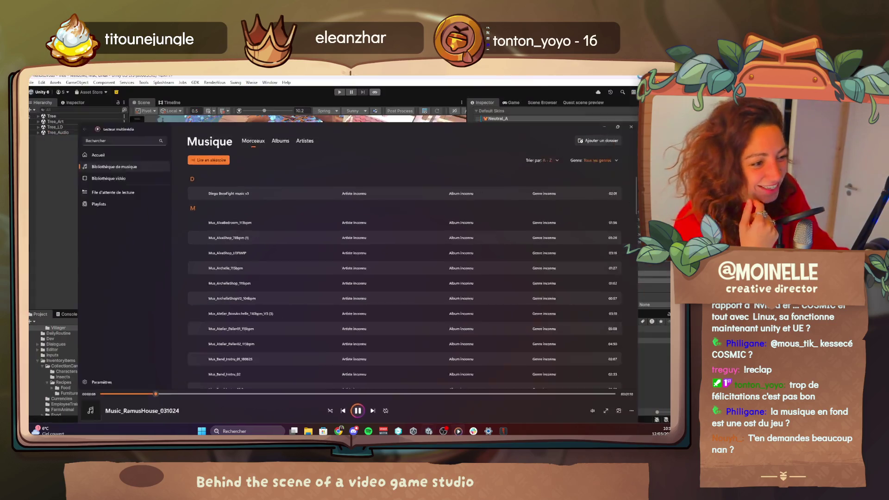
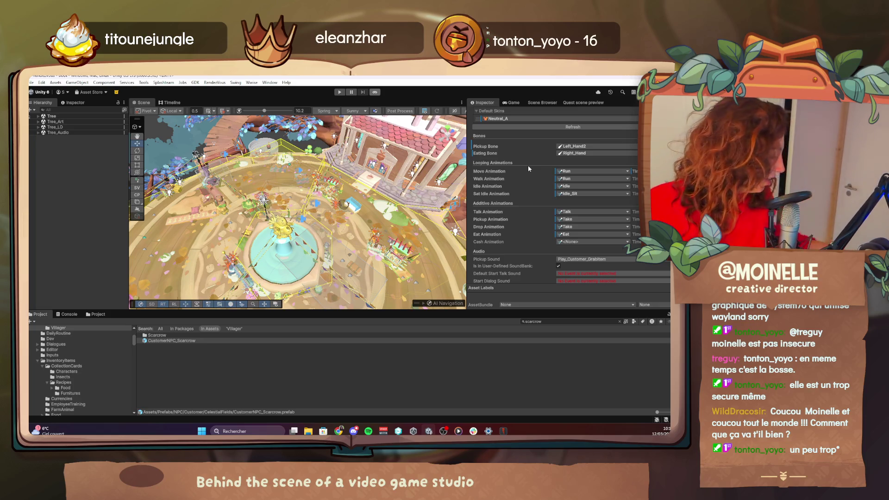
# Step: Run Acornia in Play mode with a maximized Game view and show the Debug Menu's Quests tab
pyautogui.hotkey('ctrl', 'p')
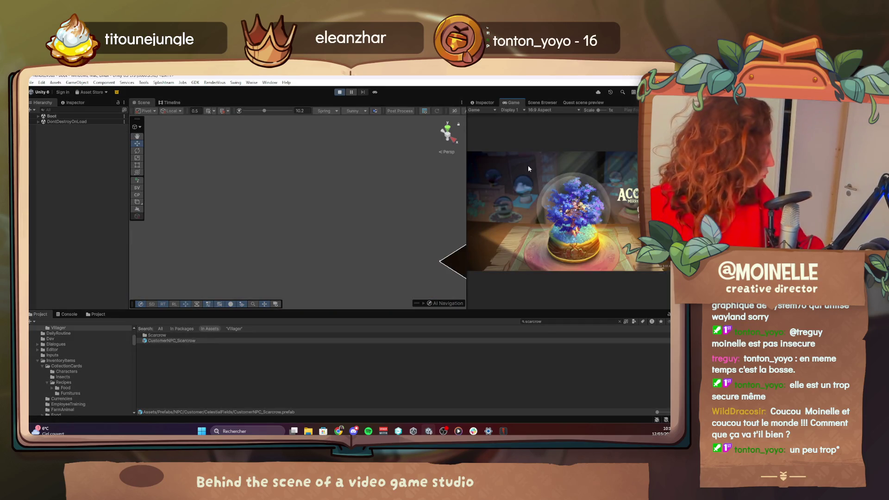
pyautogui.doubleClick(515, 100)
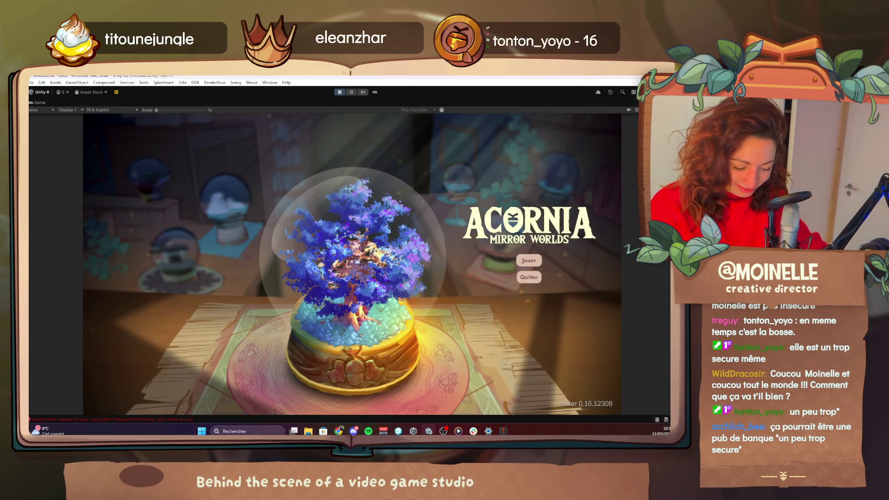
pyautogui.press('F1')
pyautogui.click(152, 178)
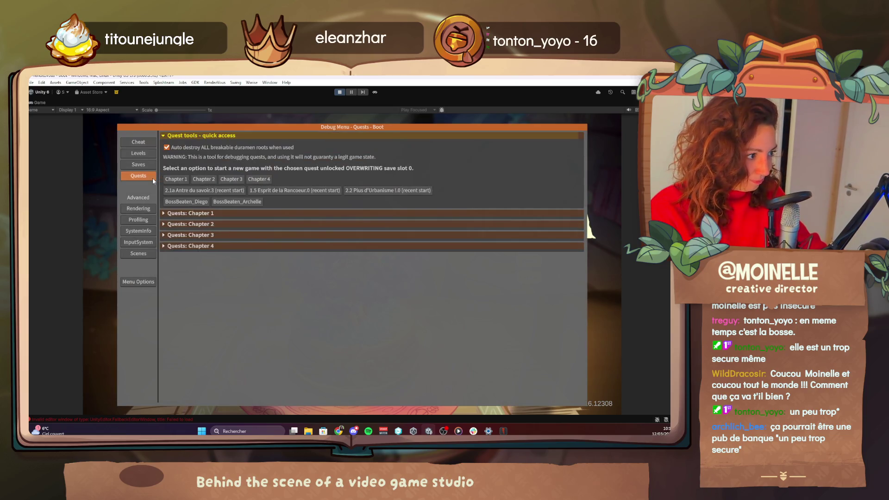
# Step: Expand Chapters 2 and 3 and start a new game at step 5 of quest 2.4
pyautogui.click(195, 224)
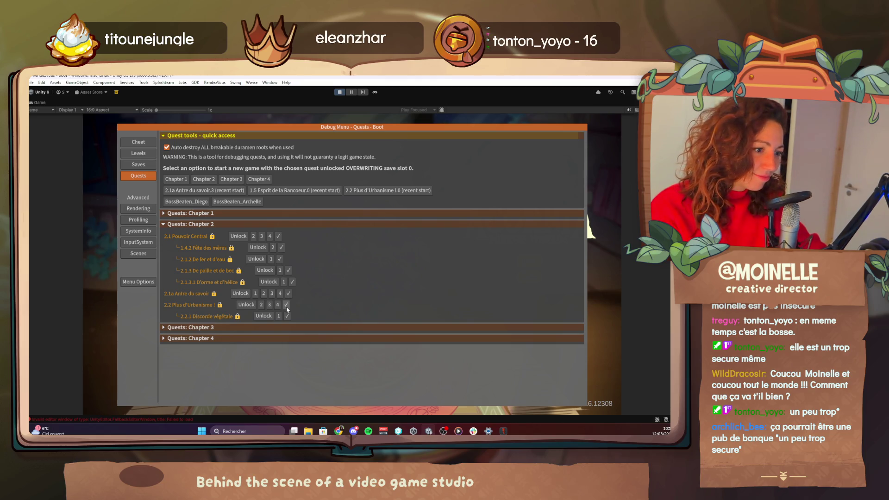
pyautogui.click(221, 327)
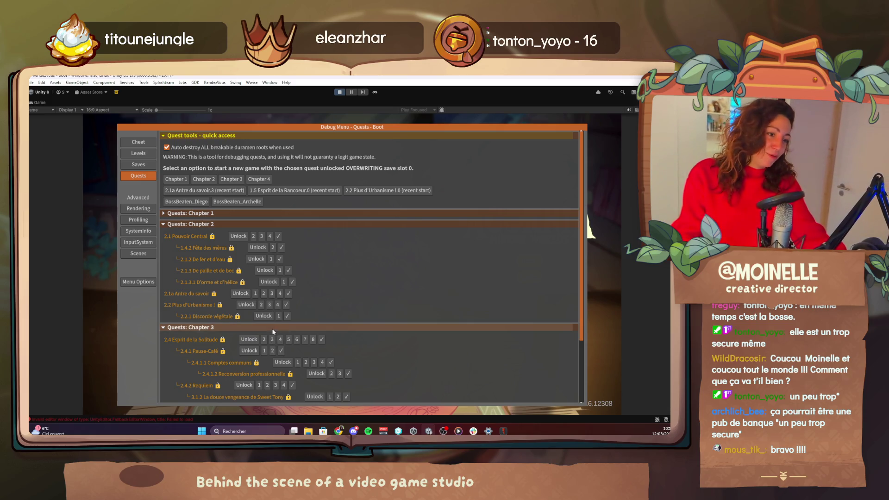
pyautogui.click(287, 341)
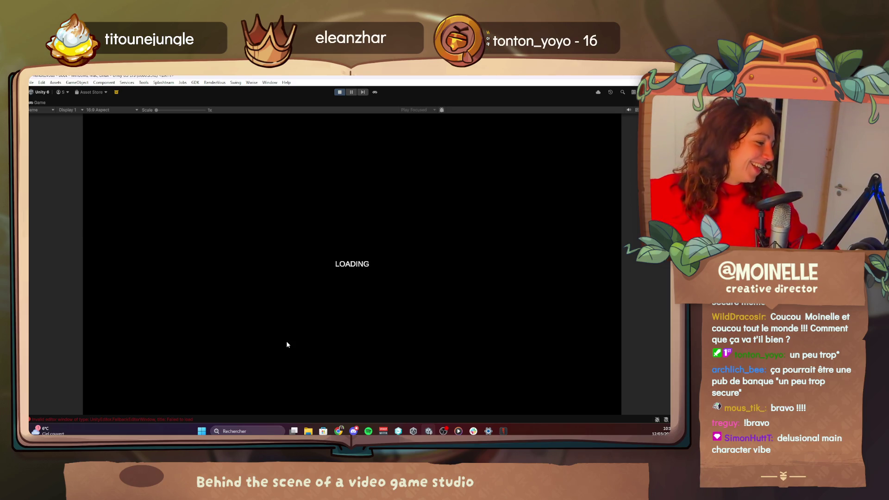
pyautogui.click(459, 431)
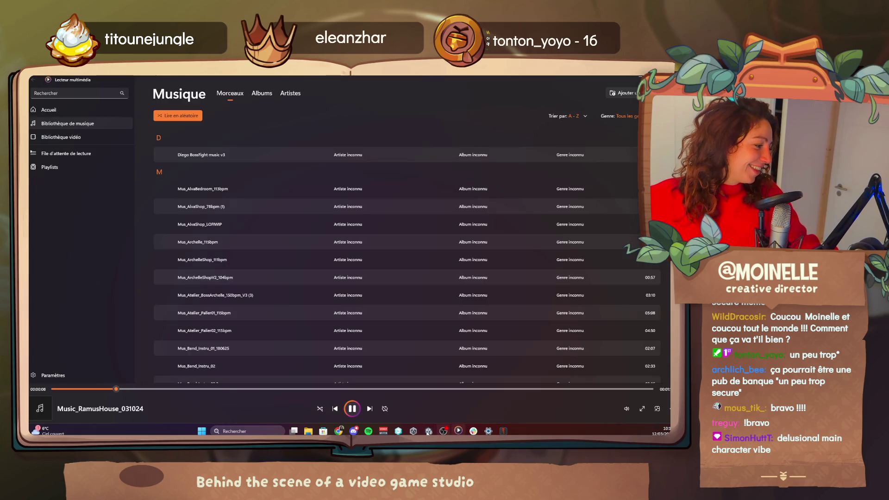
# Step: Pause the music in Media Player and return to the Unity window
pyautogui.click(351, 409)
pyautogui.click(640, 78)
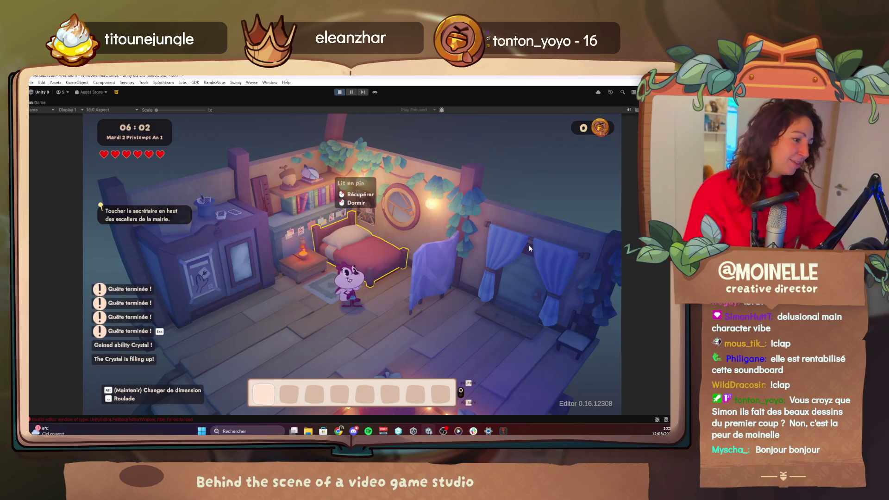
# Step: Review the main and secondary quests in the in-game Quêtes menu
pyautogui.press('Tab')
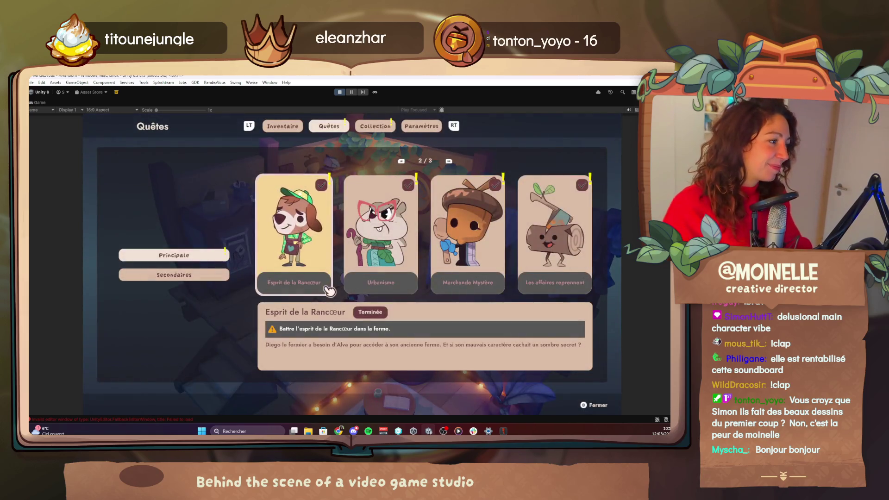
pyautogui.press('Down')
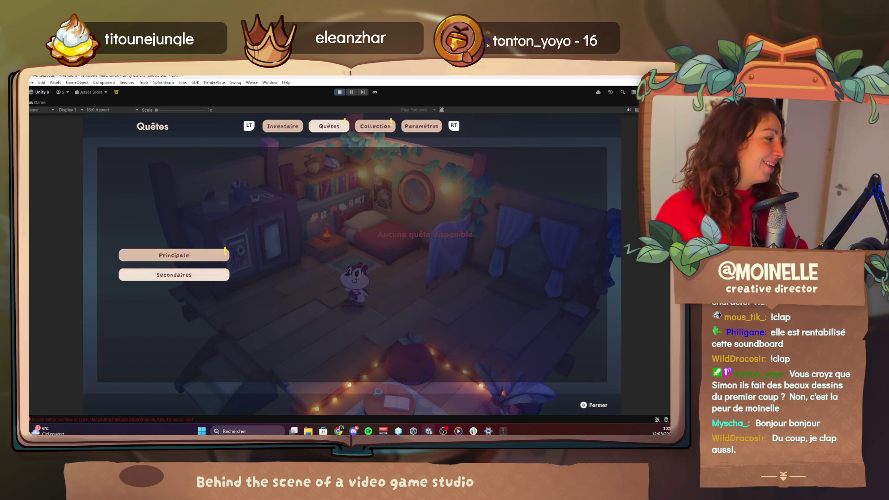
pyautogui.press('Up')
pyautogui.press('Escape')
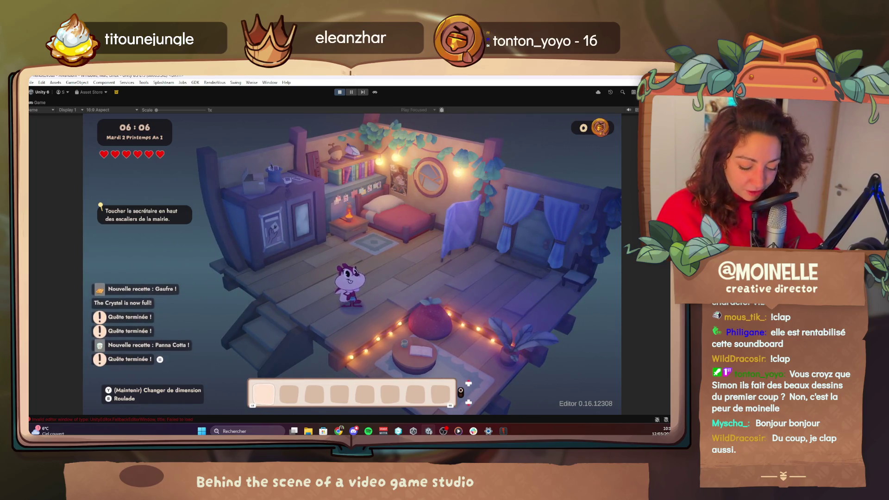
# Step: Load an Alva save preset with items and abilities from the Debug Menu's Saves tab
pyautogui.press('F1')
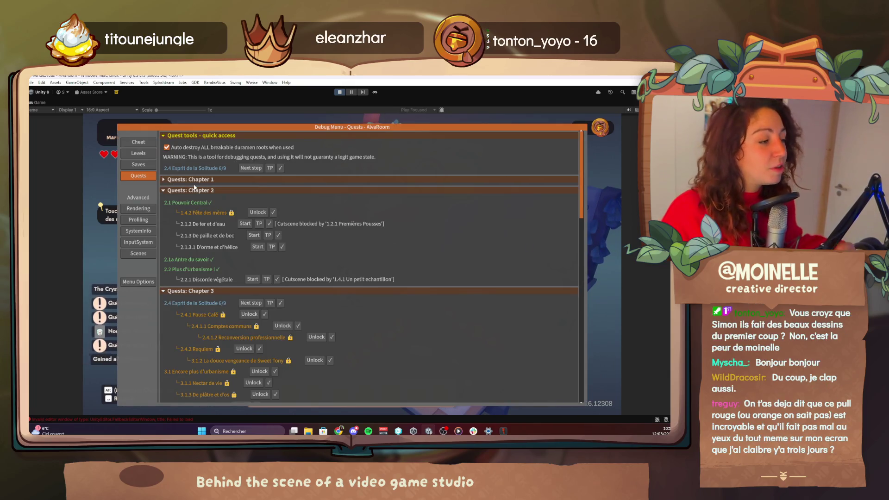
pyautogui.click(123, 139)
pyautogui.click(142, 175)
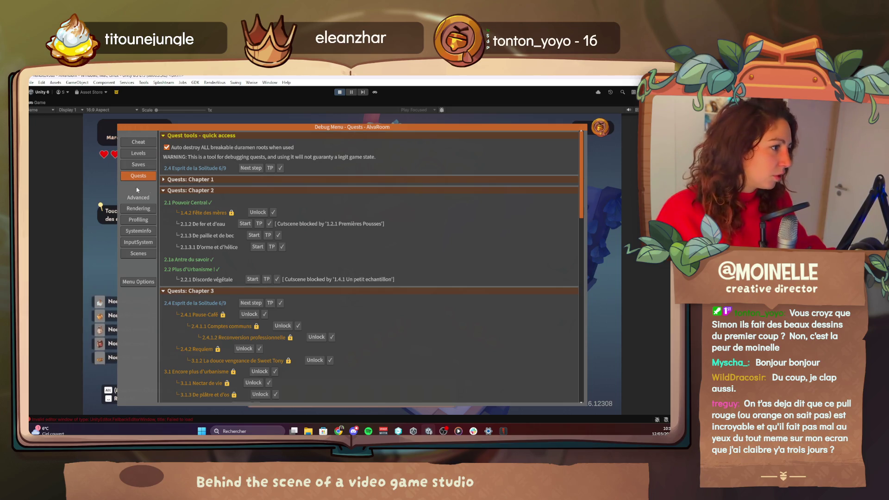
pyautogui.click(138, 164)
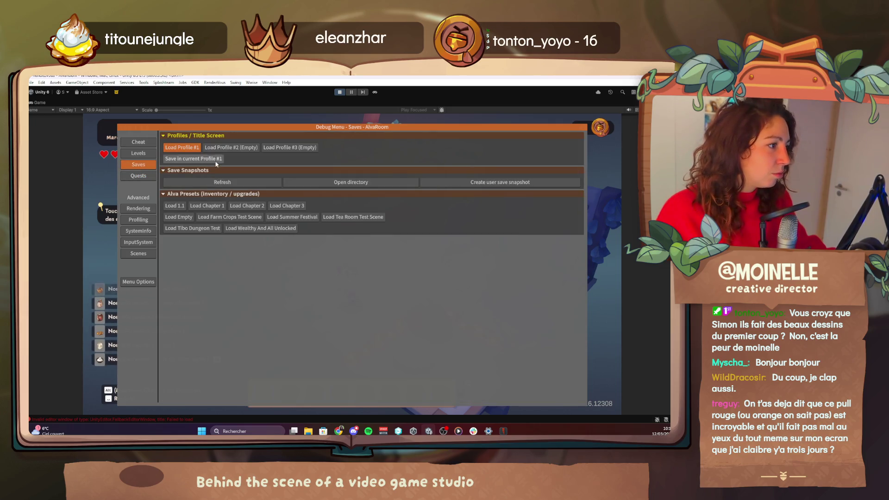
pyautogui.click(243, 206)
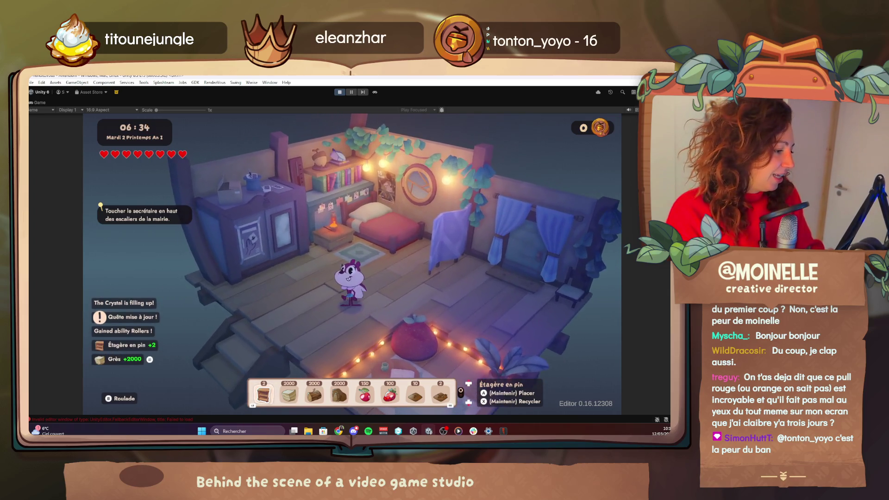
# Step: Check the inventory, then bring up the Debug Menu's Quests tab
pyautogui.press('i')
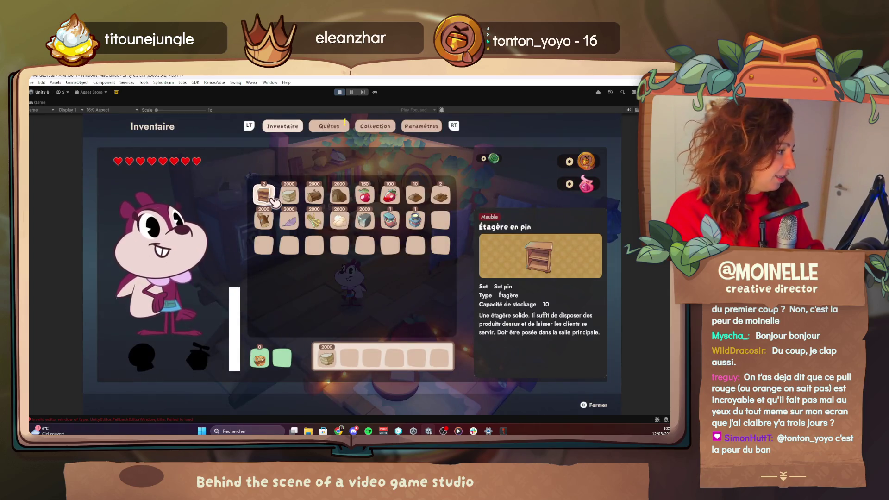
pyautogui.press('Escape')
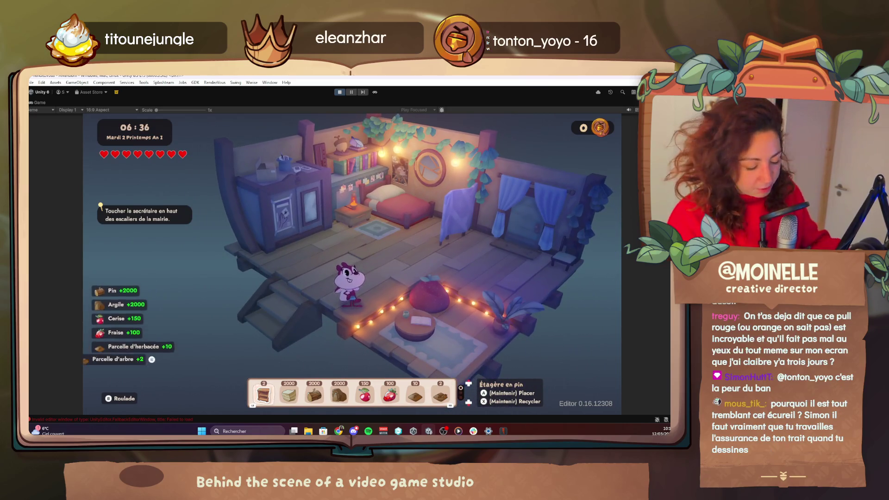
pyautogui.press('F1')
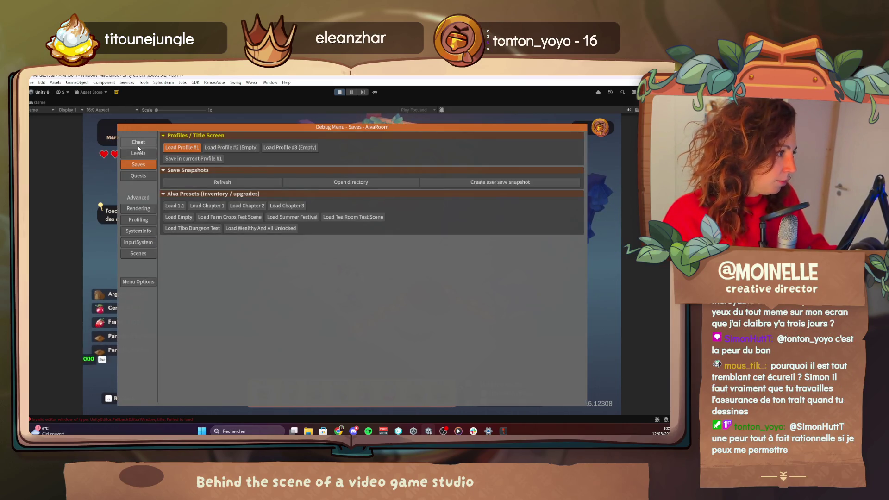
pyautogui.click(138, 142)
pyautogui.click(138, 175)
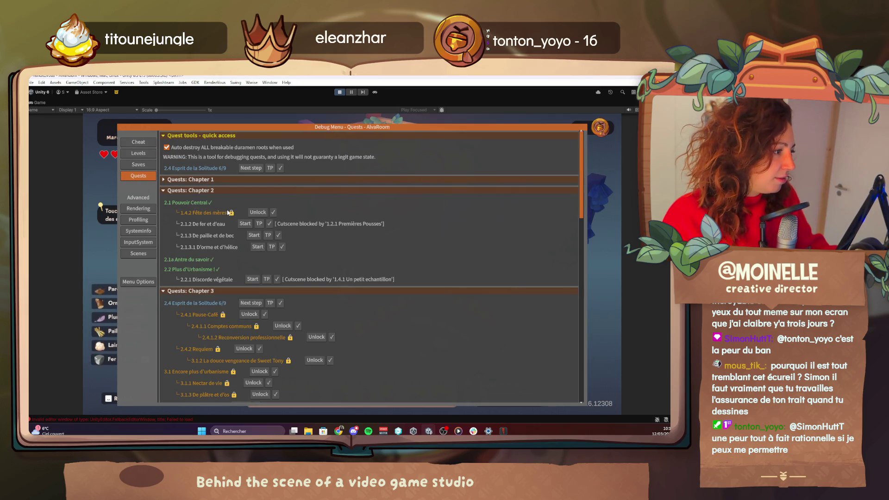
# Step: Mark quests 1.4.2, 2.1.2, 2.1.3, 2.1.3.1 and 2.2.1 complete
pyautogui.click(273, 212)
pyautogui.click(268, 222)
pyautogui.click(277, 232)
pyautogui.click(281, 243)
pyautogui.click(276, 273)
# Step: Unlock quests 2.4.1, 2.4.2, 3.1.1 and 3.1.3, then start 2.4.1 Pause-Café
pyautogui.scroll(-2, 261, 268)
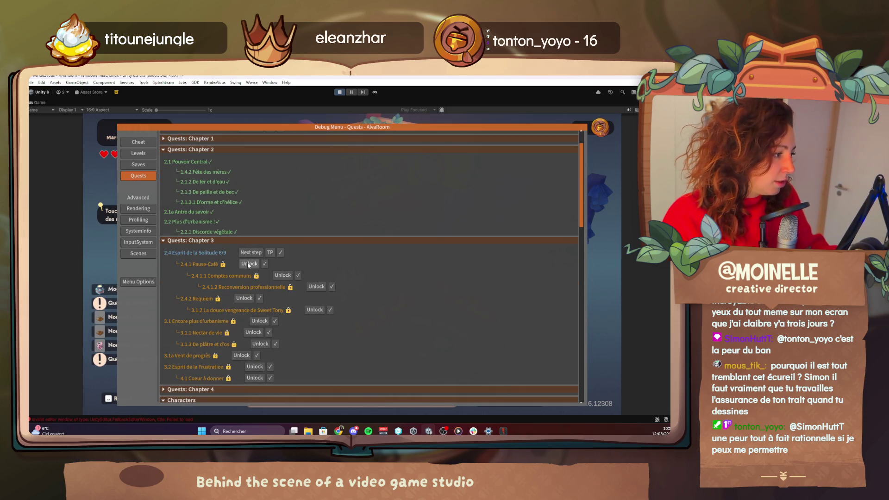
pyautogui.click(249, 264)
pyautogui.click(250, 300)
pyautogui.click(250, 332)
pyautogui.click(260, 342)
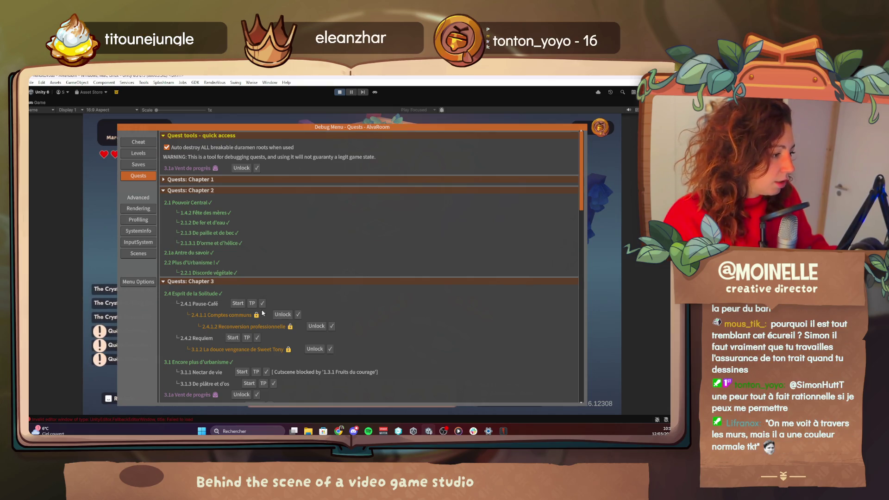
pyautogui.click(238, 304)
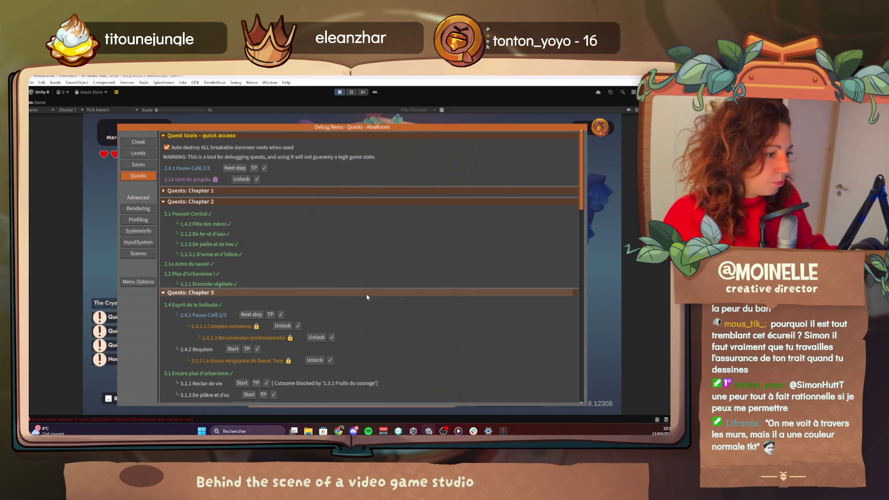
pyautogui.press('F1')
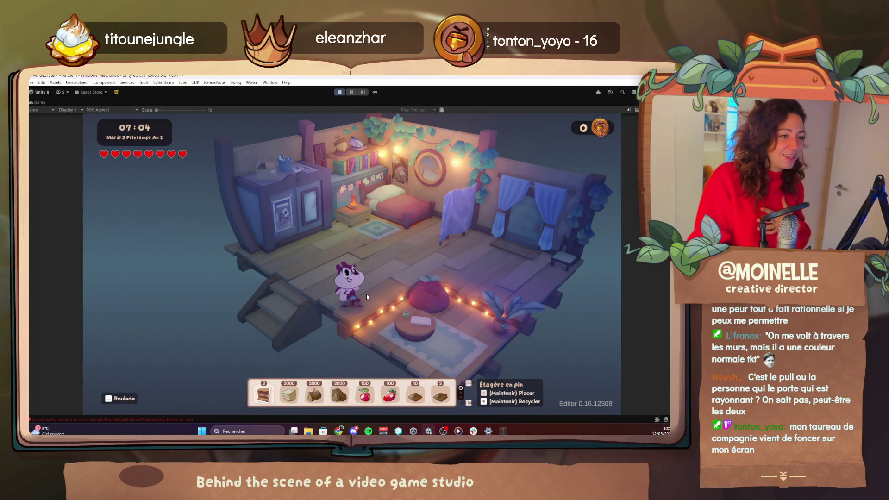
# Step: Walk the character forward out of the house to the wooden walkway around the tree
pyautogui.press('w')
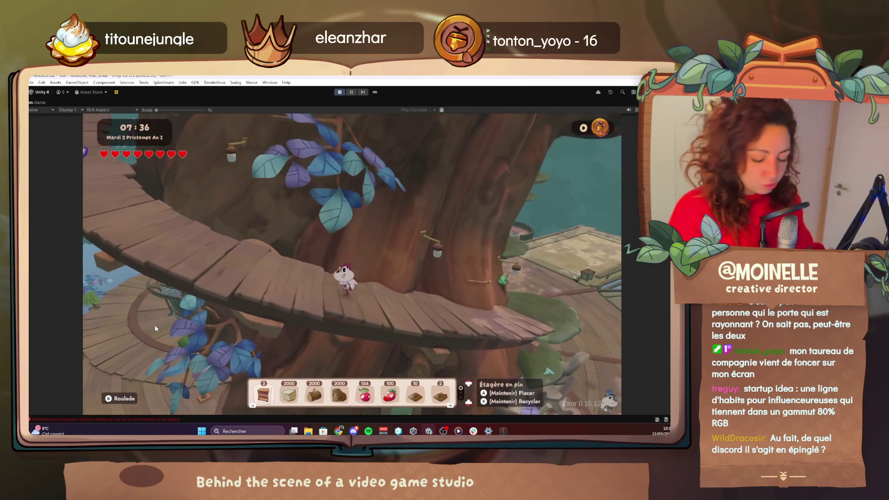
# Step: Browse the player cheats in the Debug Menu's Cheat tab, then close it to resume play
pyautogui.press('F1')
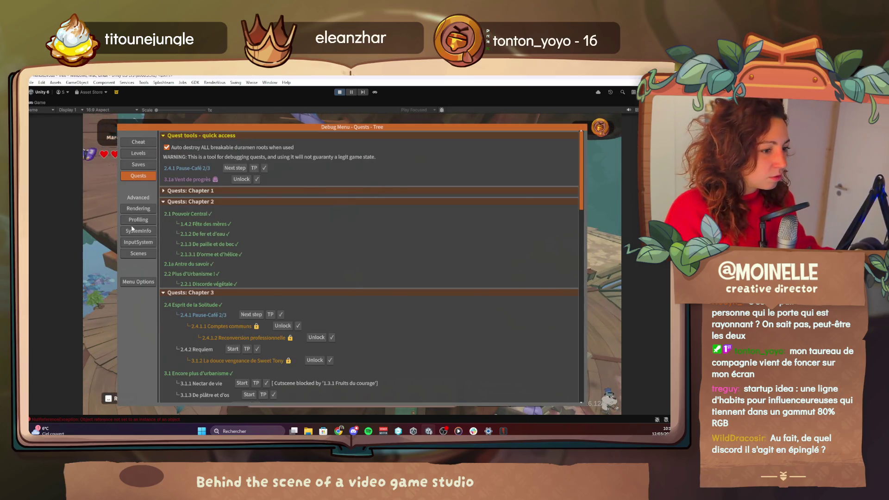
pyautogui.click(135, 144)
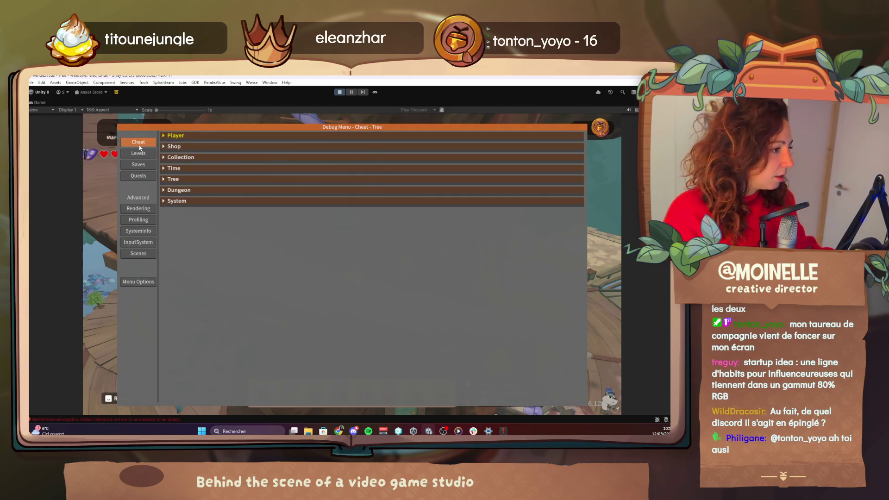
pyautogui.click(163, 136)
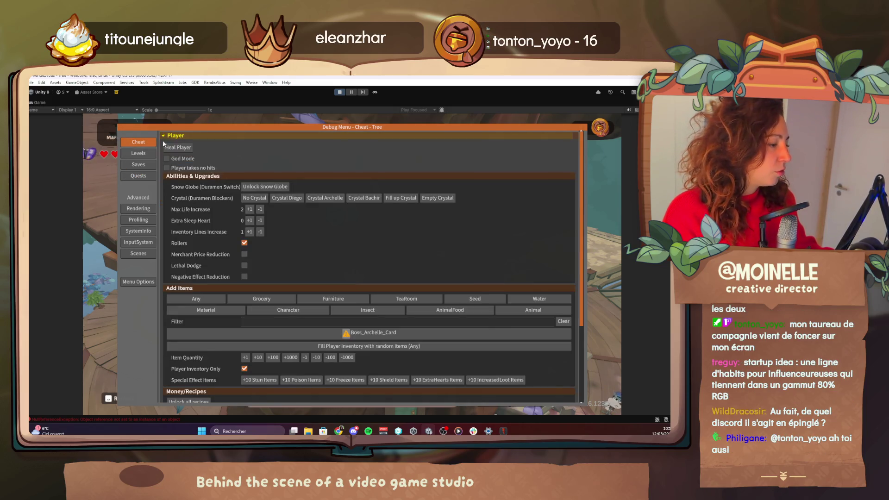
pyautogui.scroll(-5, 284, 360)
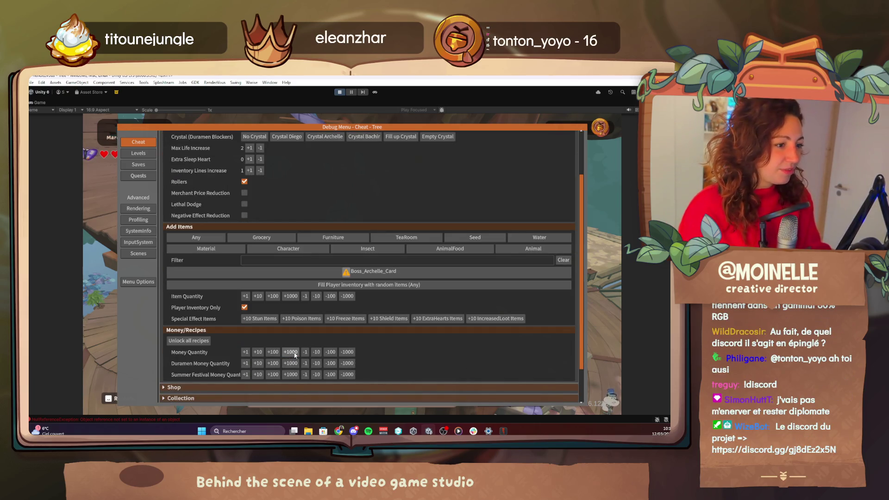
pyautogui.click(295, 353)
pyautogui.press('Escape')
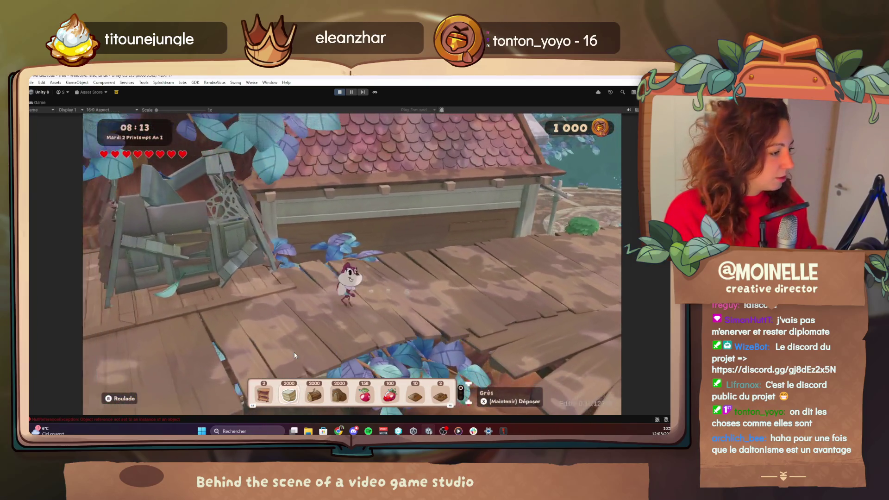
# Step: Glance at the inventory and quest log, then bring up the Debug Menu's Cheat page
pyautogui.press('i')
pyautogui.press('Escape')
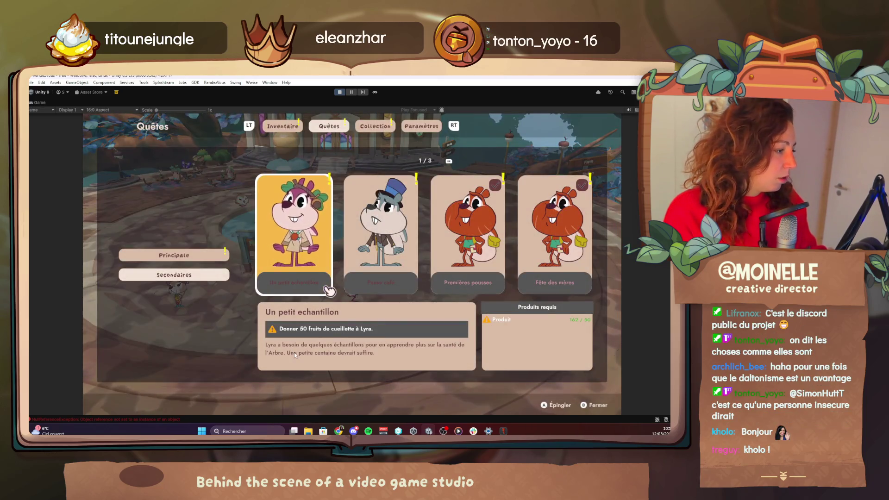
pyautogui.press('Escape')
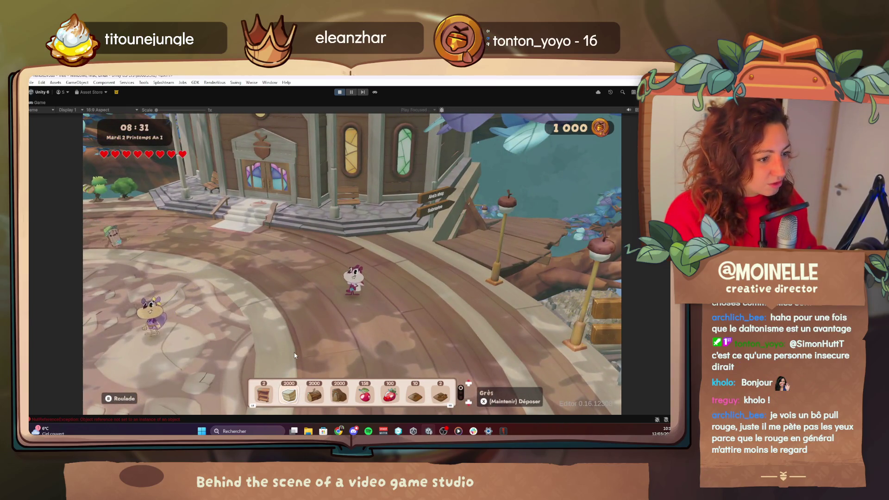
pyautogui.press('Tab')
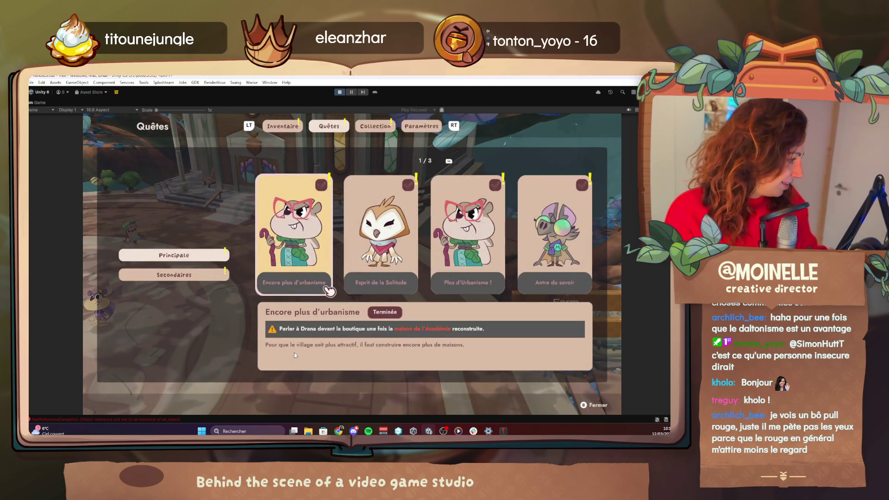
pyautogui.press('Escape')
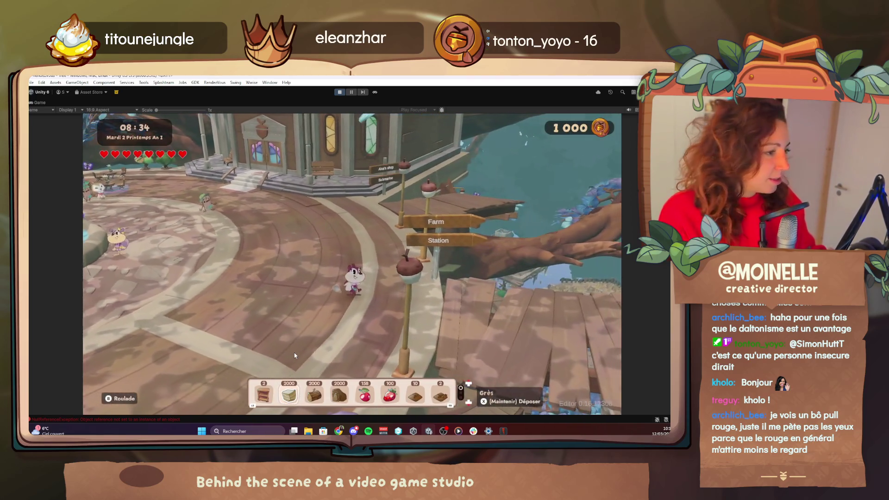
pyautogui.press('F1')
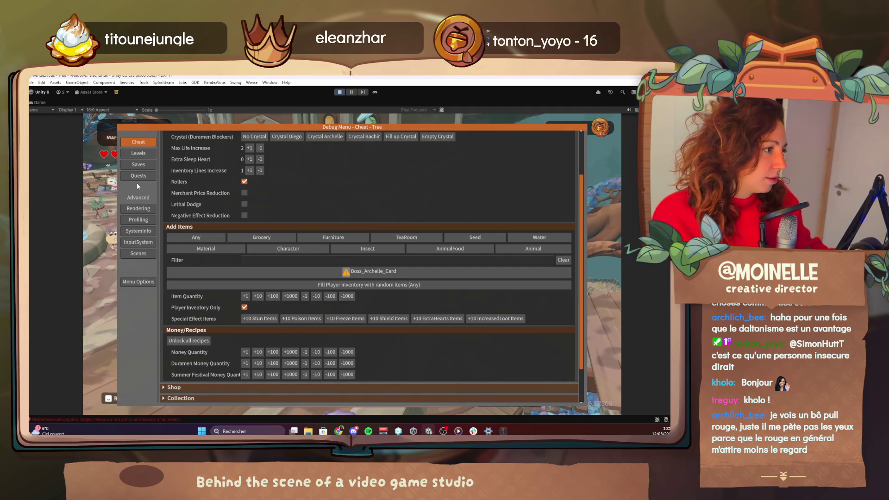
# Step: Start quest 2.4.2 Requiem, fly around in god mode, then reopen the debug quest tools
pyautogui.click(137, 178)
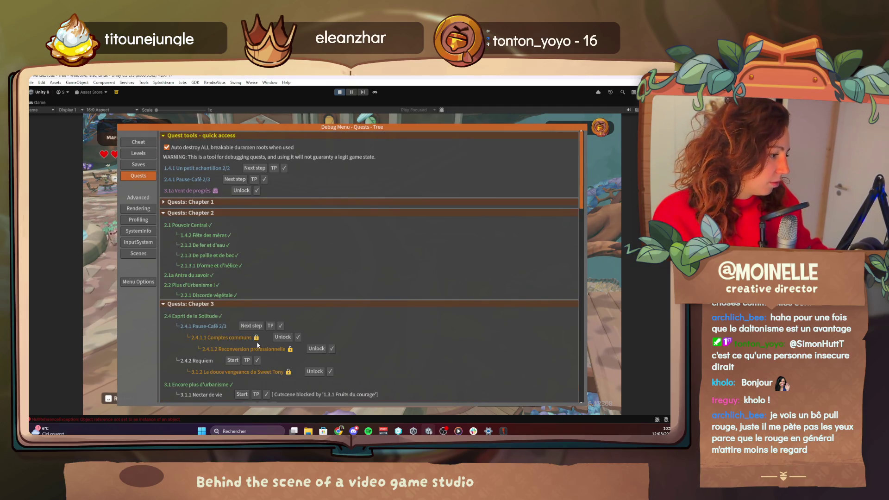
pyautogui.scroll(-1, 252, 358)
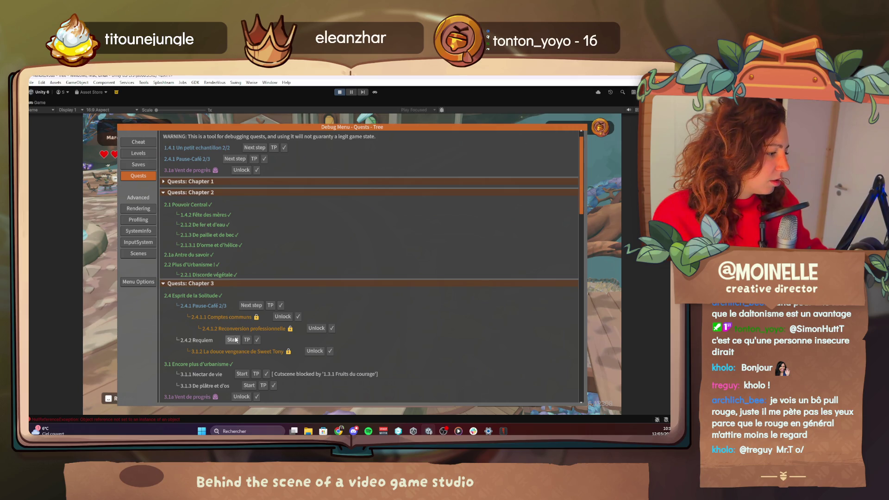
pyautogui.click(236, 339)
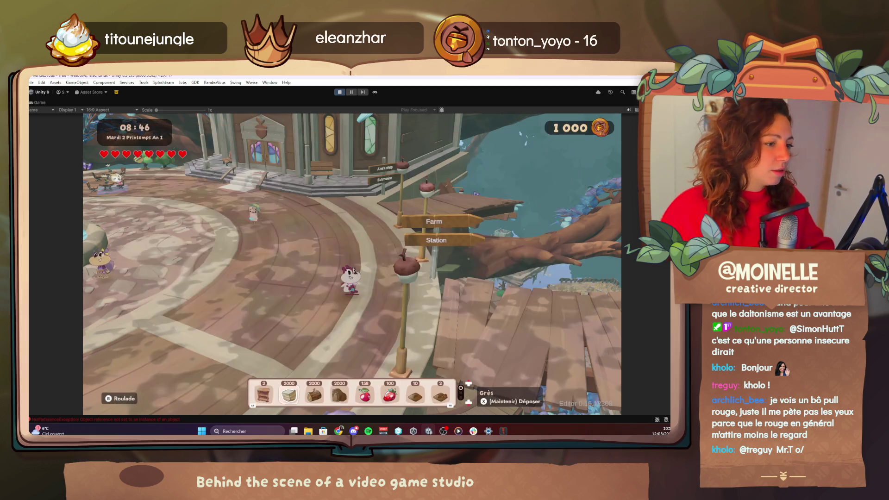
pyautogui.press('F4')
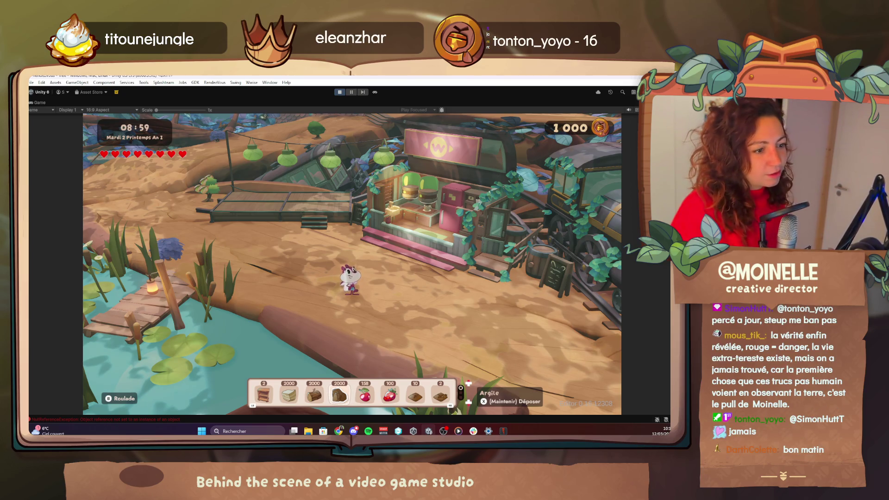
pyautogui.press('F1')
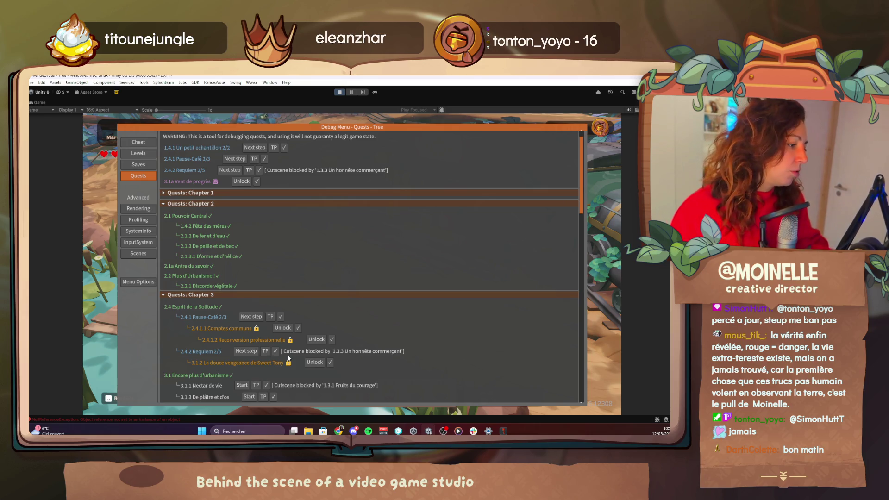
# Step: Fly in god mode past the station to the round wooden platform and talk to Alva
pyautogui.press('F1')
pyautogui.press('F4')
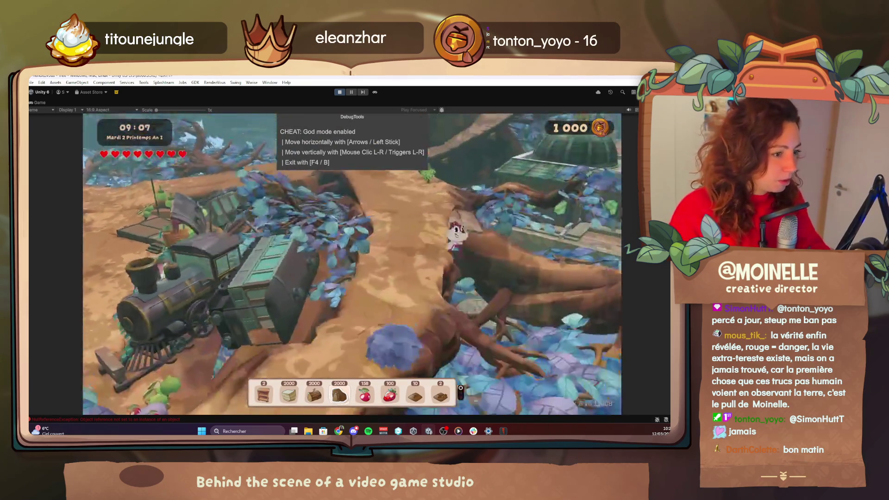
pyautogui.press('Left')
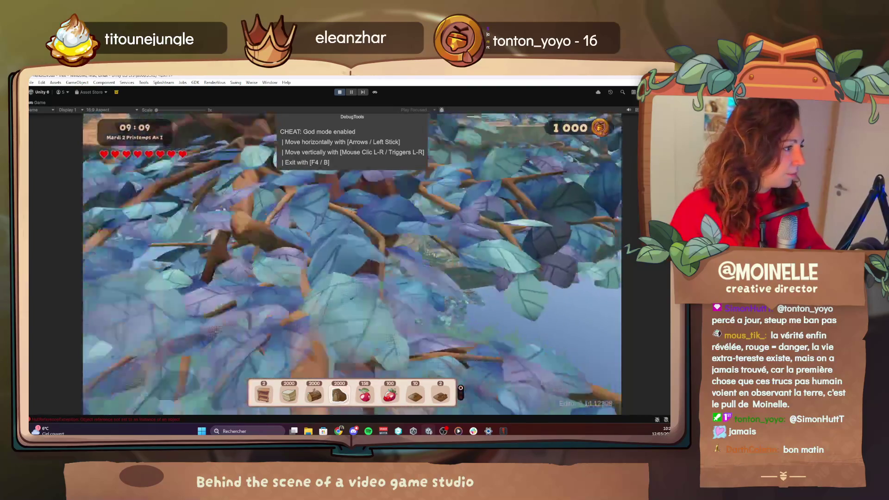
pyautogui.press('Up')
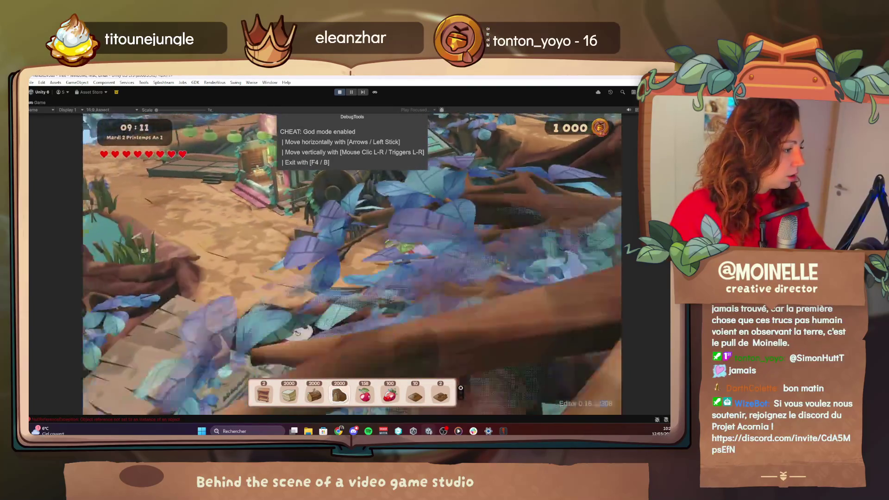
pyautogui.press('Down')
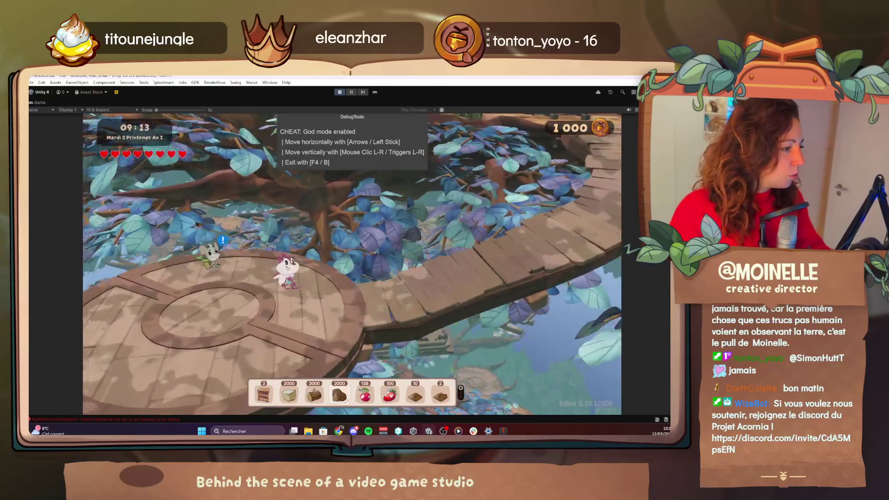
pyautogui.press('F4')
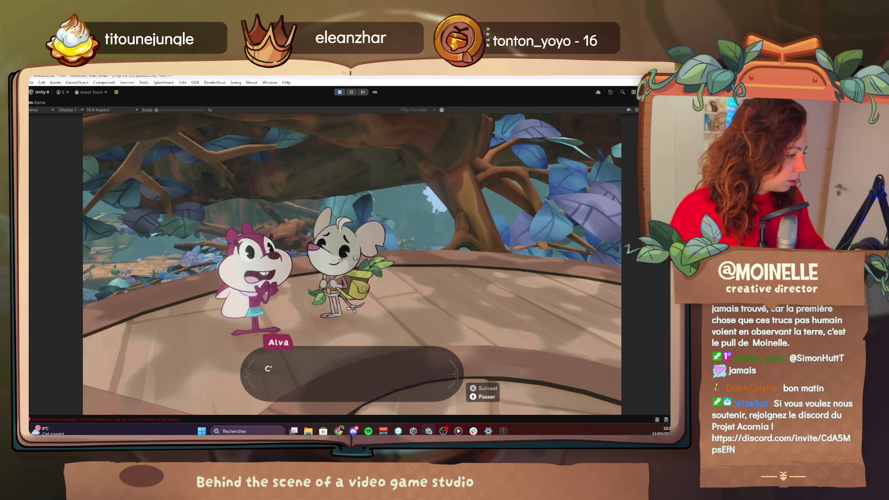
# Step: Advance through all of Alva's dialogue lines until gameplay resumes
pyautogui.press('space')
pyautogui.press('space')
pyautogui.press('space')
pyautogui.press('space')
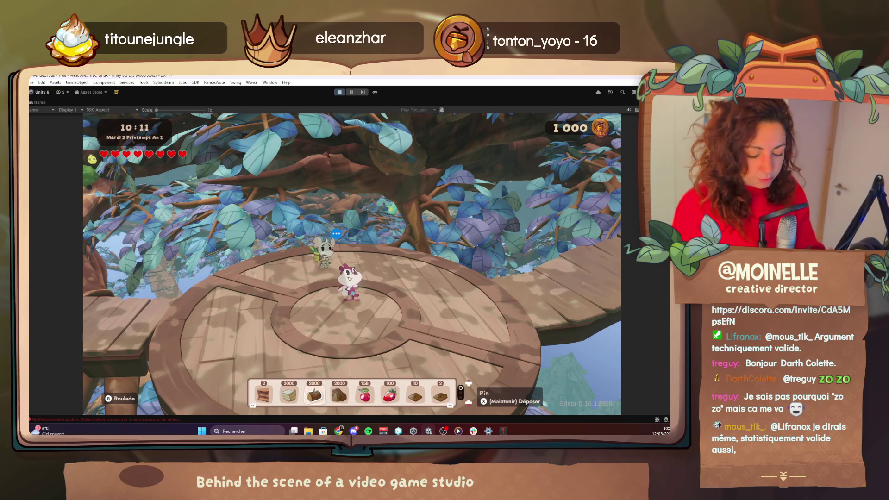
# Step: Add a Nougat to the inventory through the debug menu's item cheats, filtering for 'nougat'
pyautogui.press('F1')
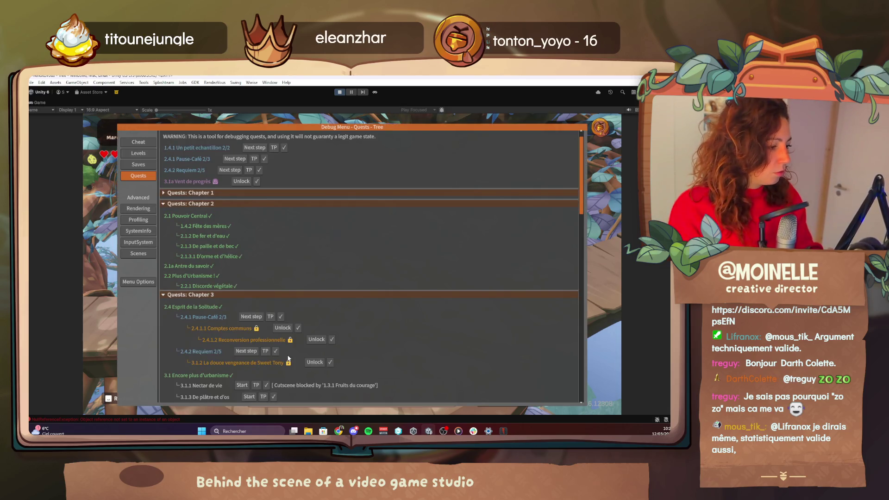
pyautogui.click(149, 140)
pyautogui.click(280, 262)
pyautogui.write('nougat')
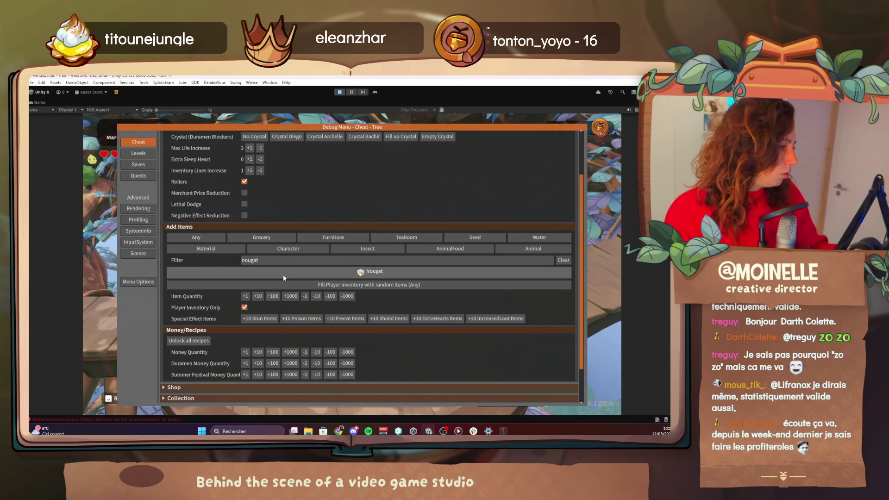
pyautogui.click(282, 273)
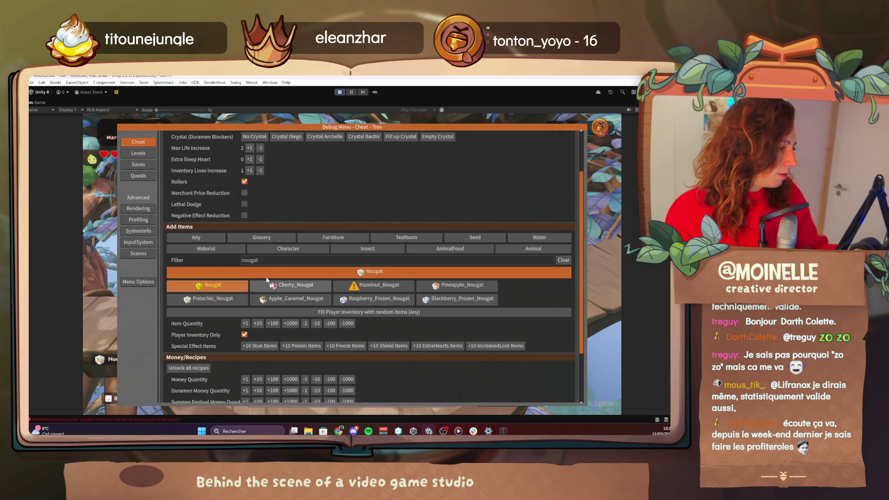
# Step: Filter items for 'cof' and add one Hot_Coffee, then close the debug menu
pyautogui.click(246, 260)
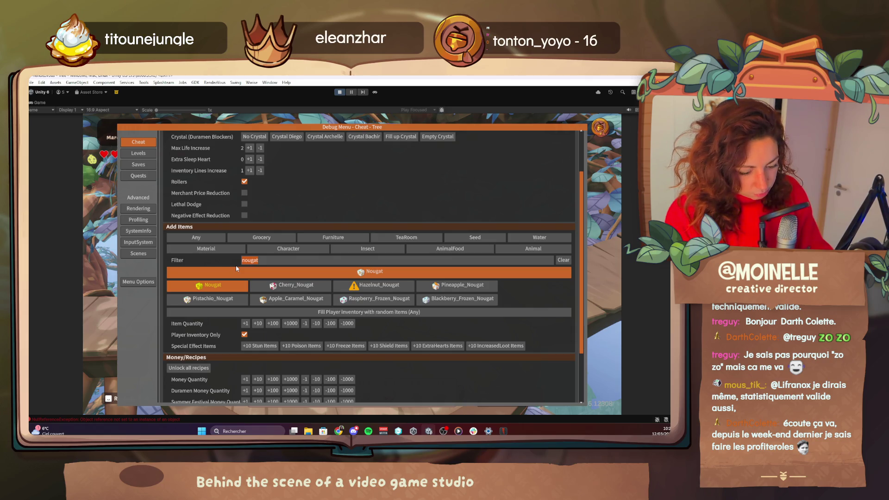
pyautogui.write('co')
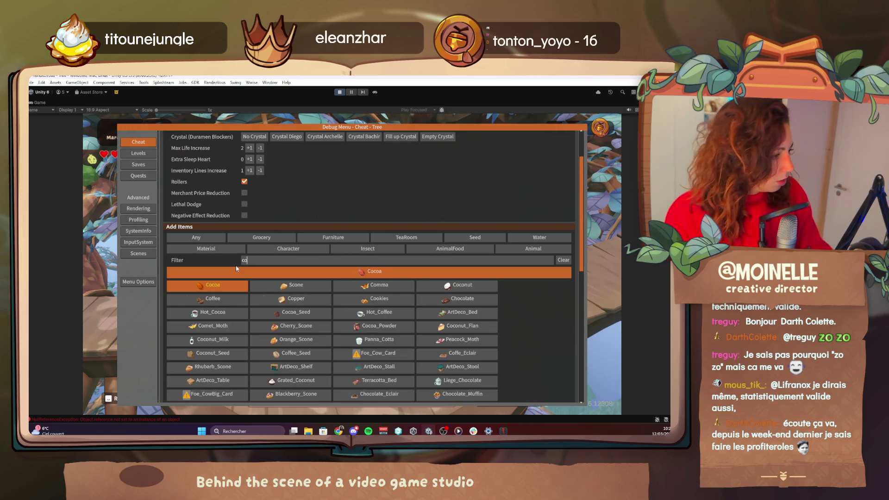
pyautogui.write('f')
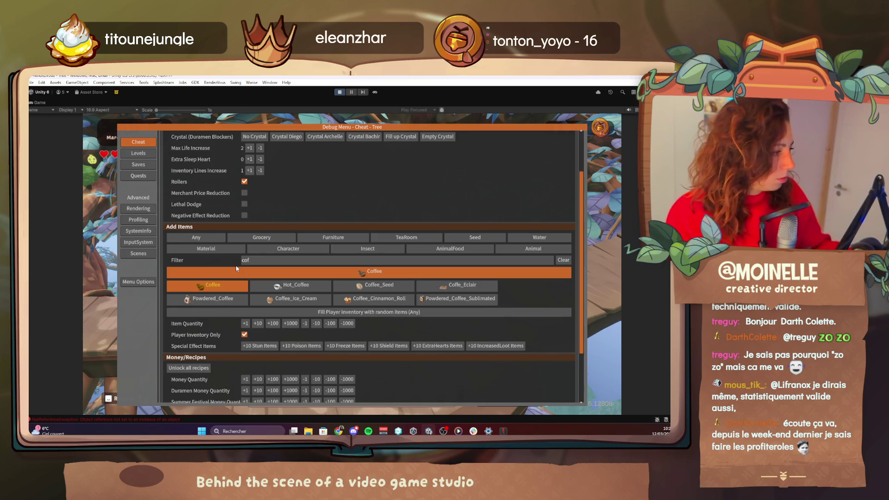
pyautogui.click(291, 284)
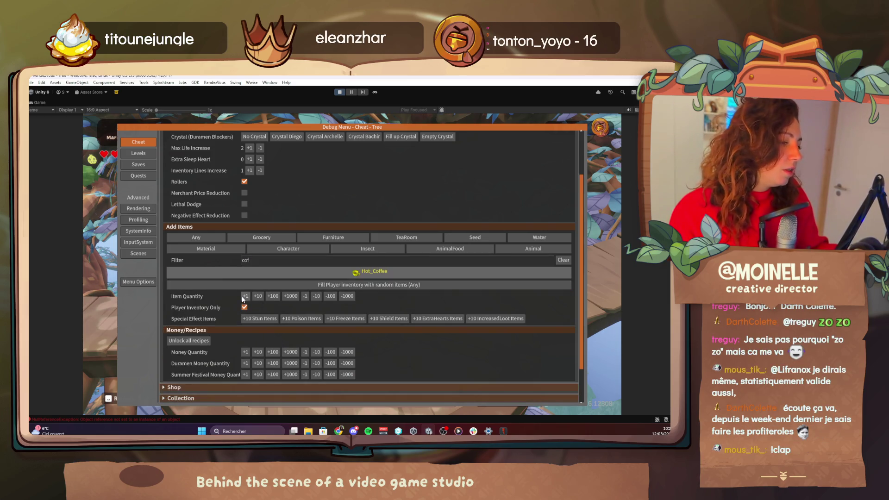
pyautogui.click(244, 296)
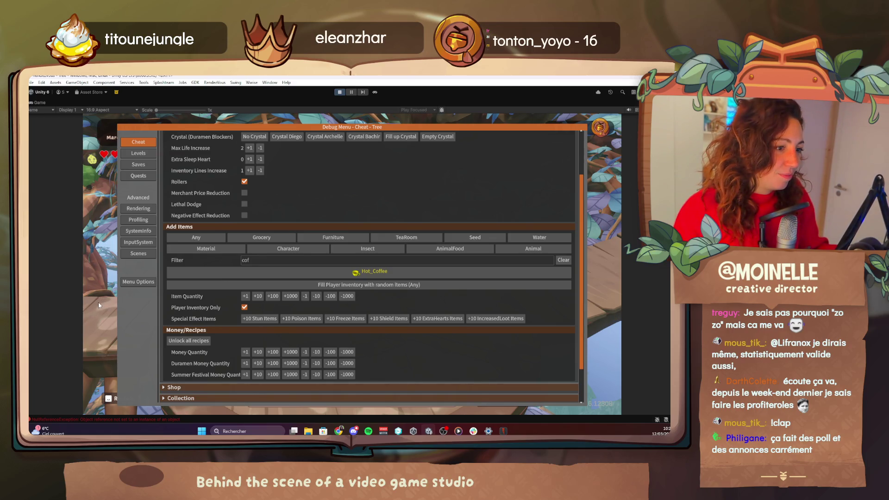
pyautogui.press('Escape')
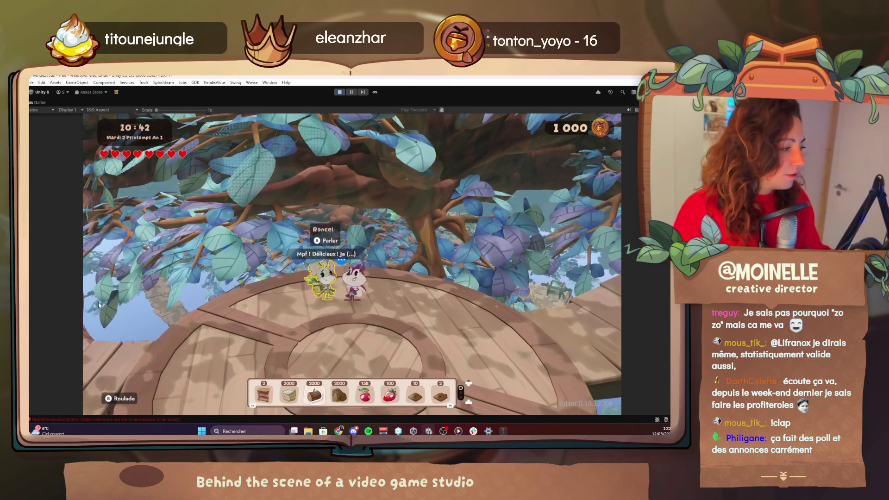
# Step: Finish Roncel's dialogue and review the Un petit echantillon quest in the quest log
pyautogui.press('e')
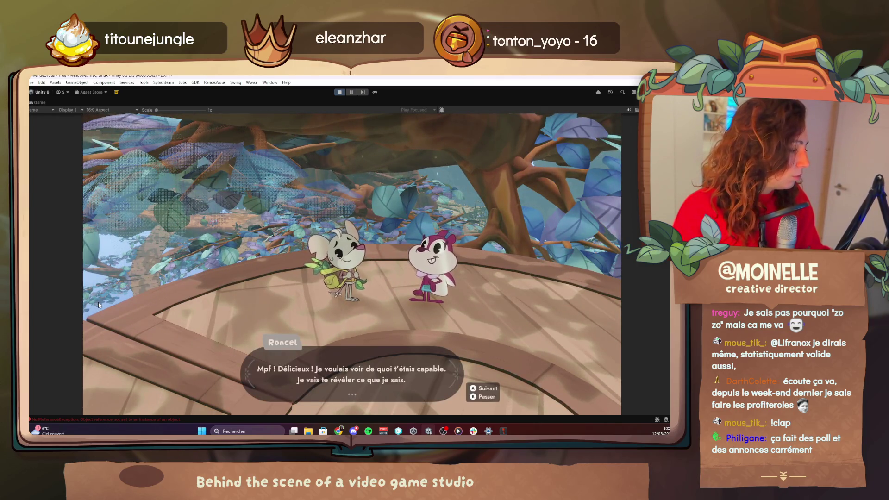
pyautogui.press('space')
pyautogui.press('space')
pyautogui.press('space')
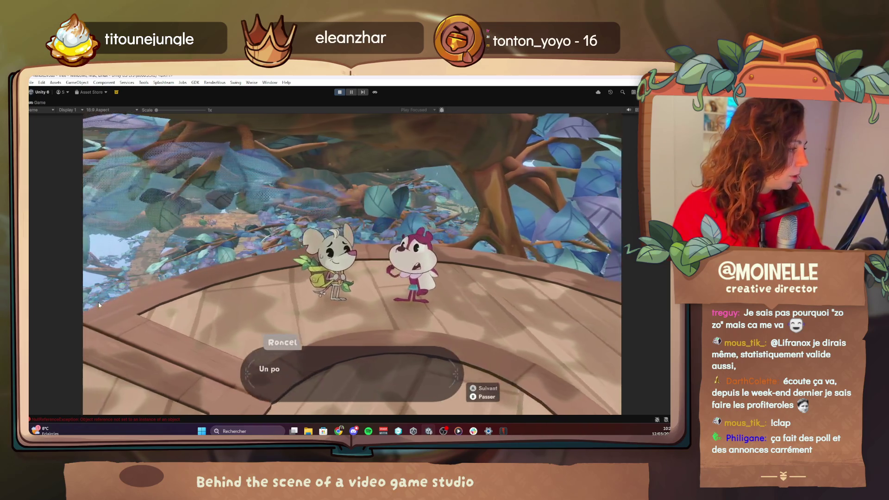
pyautogui.press('space')
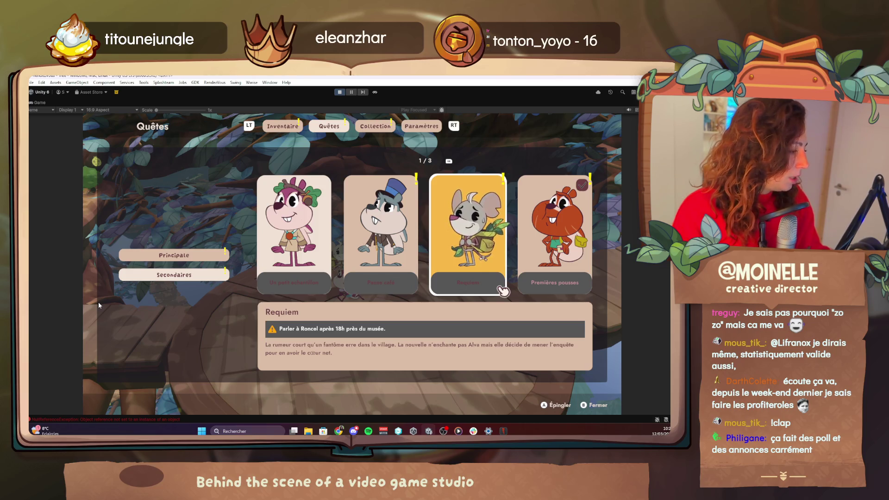
pyautogui.press('Left')
pyautogui.press('Down')
pyautogui.press('Up')
pyautogui.press('Right')
pyautogui.press('Escape')
# Step: Fly in god mode past the town and fountain plaza to the museum, then open the debug menu
pyautogui.press('F4')
pyautogui.press('Return')
pyautogui.press('Down')
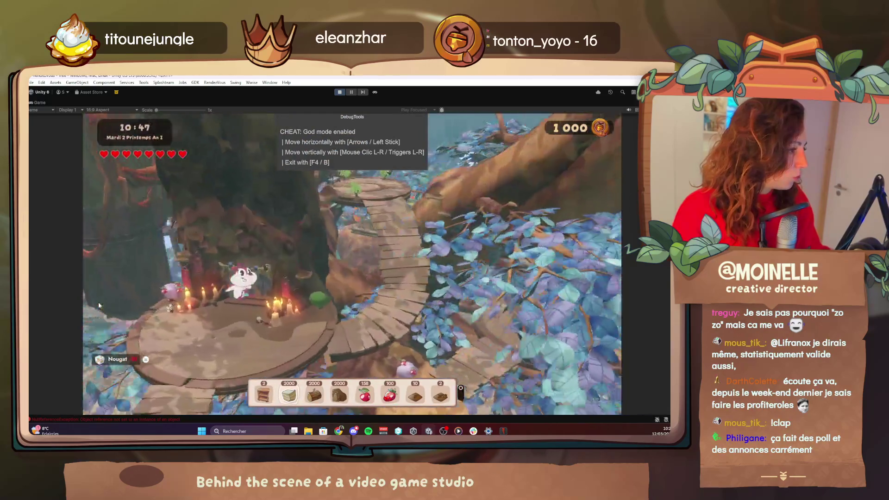
pyautogui.press('Down')
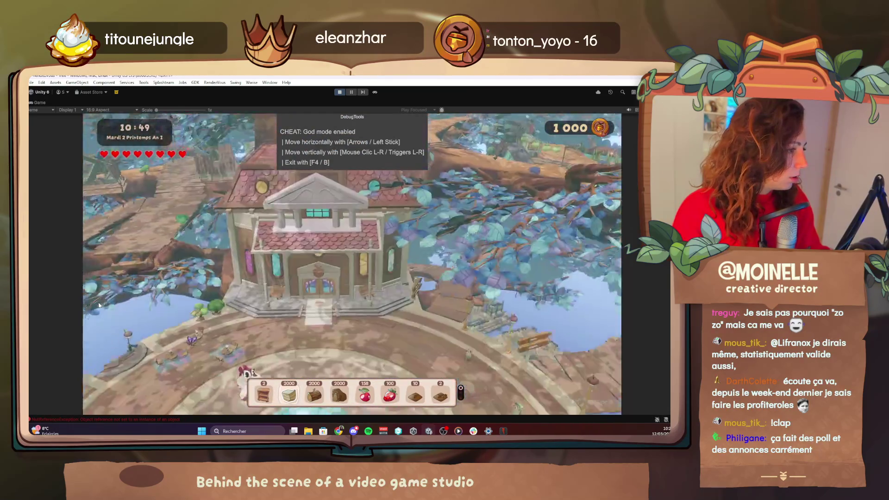
pyautogui.press('Down')
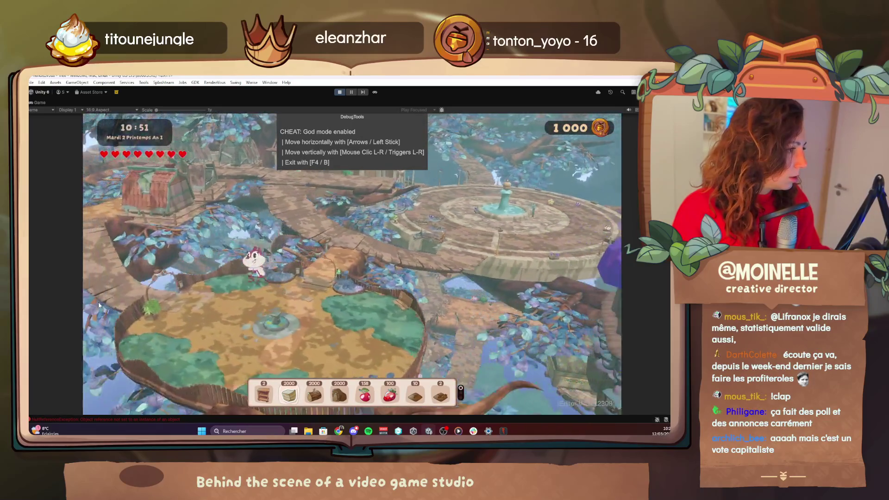
pyautogui.press('Down')
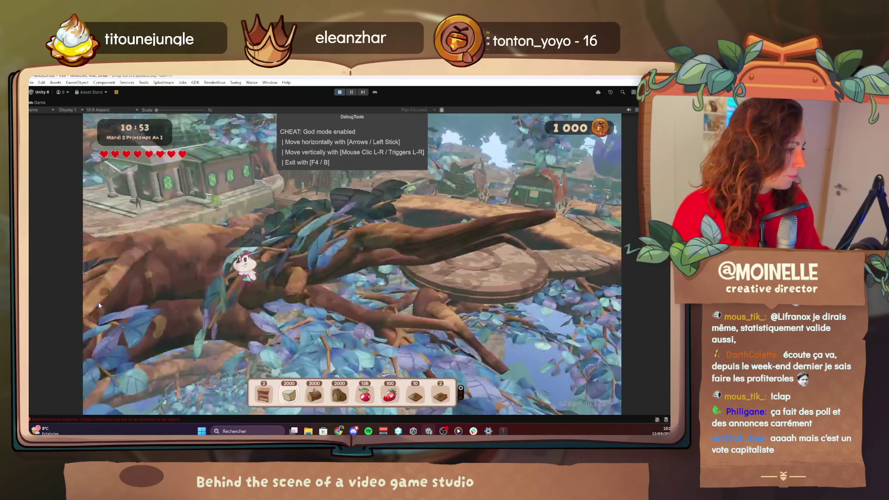
pyautogui.press('F4')
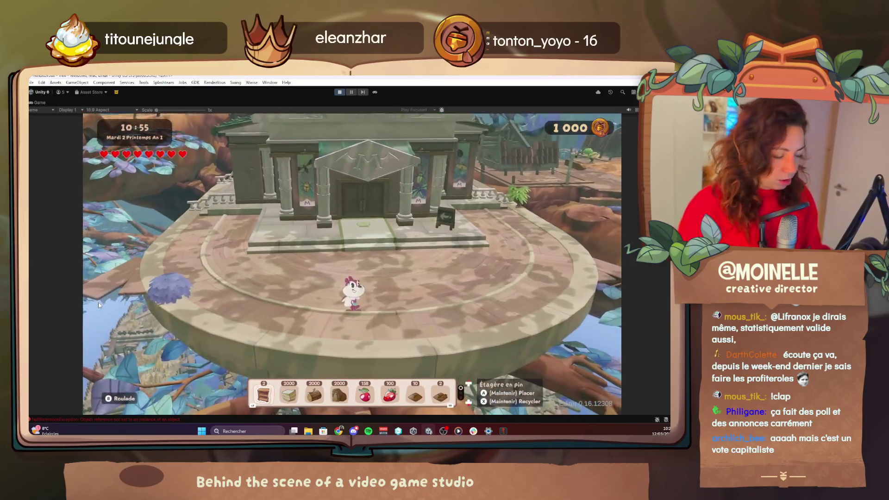
pyautogui.press('F1')
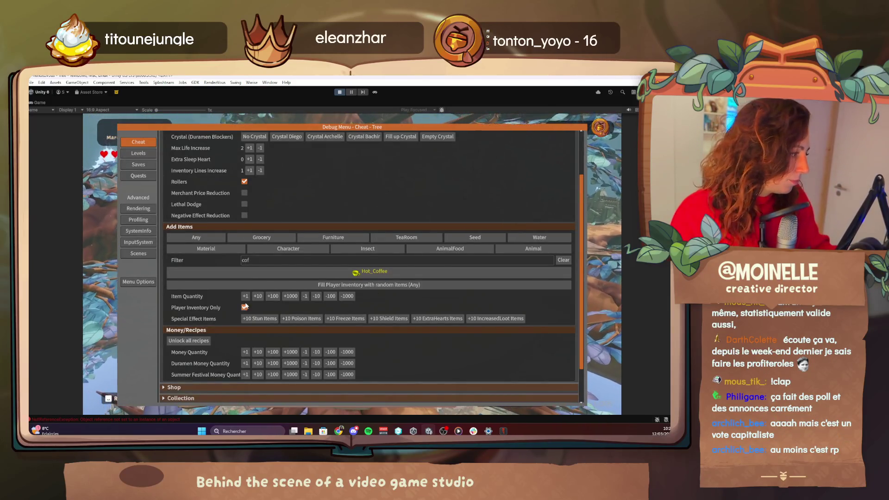
# Step: Raise the in-game hour twice with the Time cheat's Hour +1 and resume play at 18:07
pyautogui.click(148, 176)
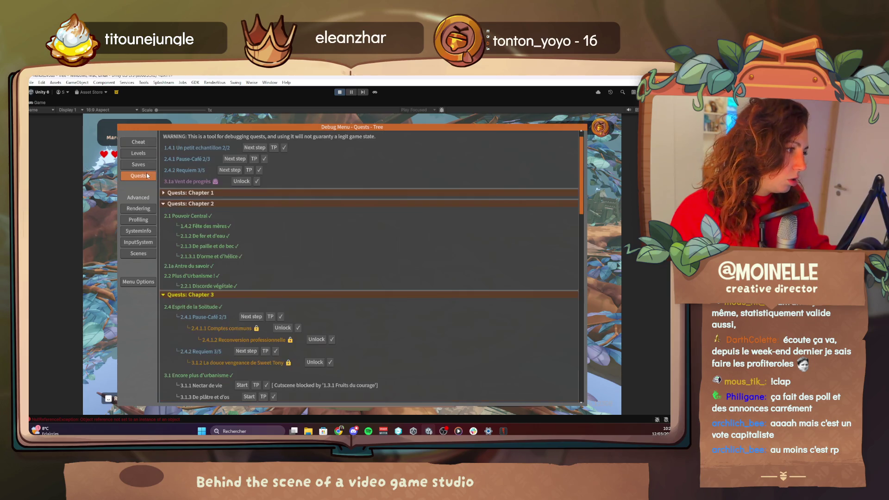
pyautogui.click(138, 141)
pyautogui.scroll(2, 324, 318)
pyautogui.scroll(-2, 324, 317)
pyautogui.scroll(-3, 324, 320)
pyautogui.click(174, 363)
pyautogui.scroll(-4, 214, 351)
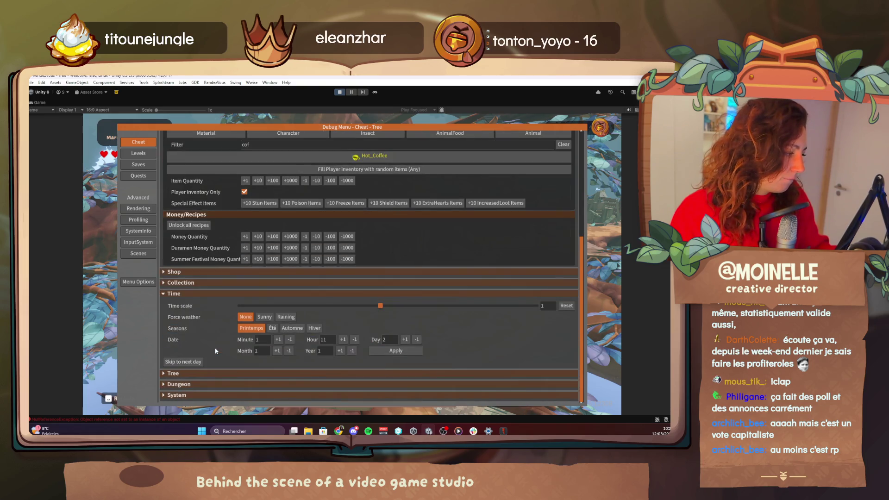
pyautogui.click(342, 339)
pyautogui.click(342, 340)
pyautogui.click(342, 339)
pyautogui.click(343, 339)
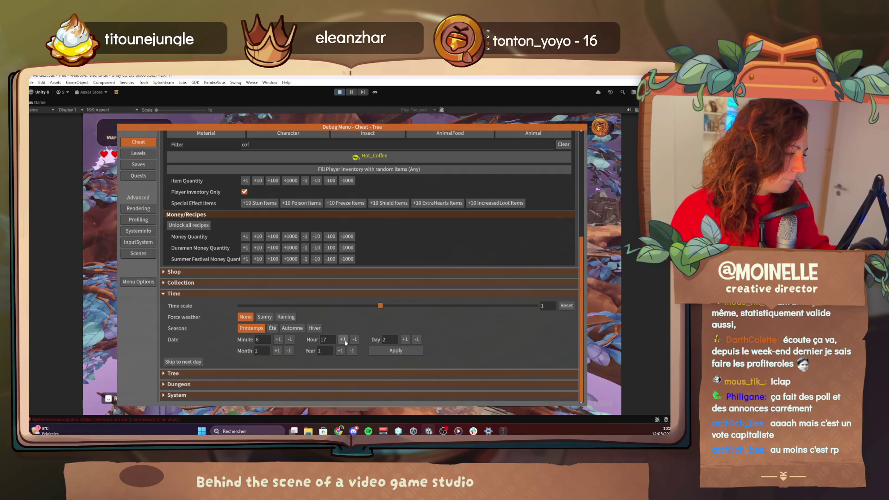
pyautogui.press('Escape')
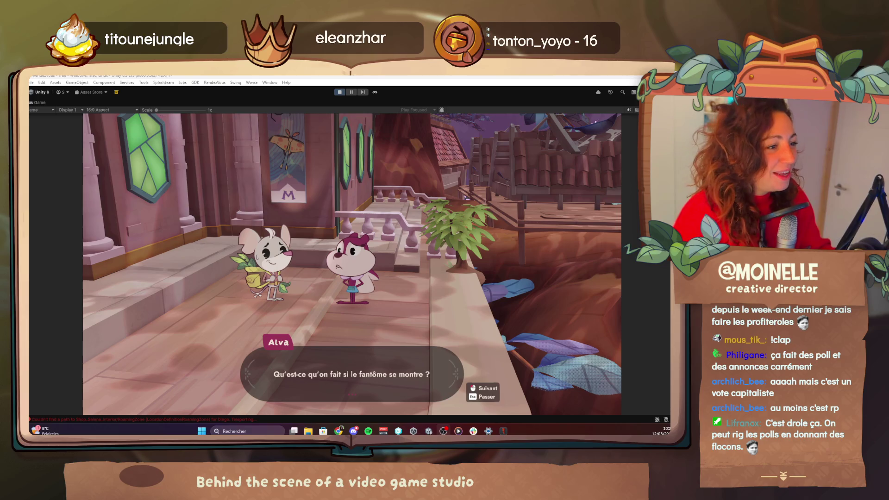
# Step: Step through Alva and Roncel's ghost-scene lines up to Alva's scream
pyautogui.click(104, 301)
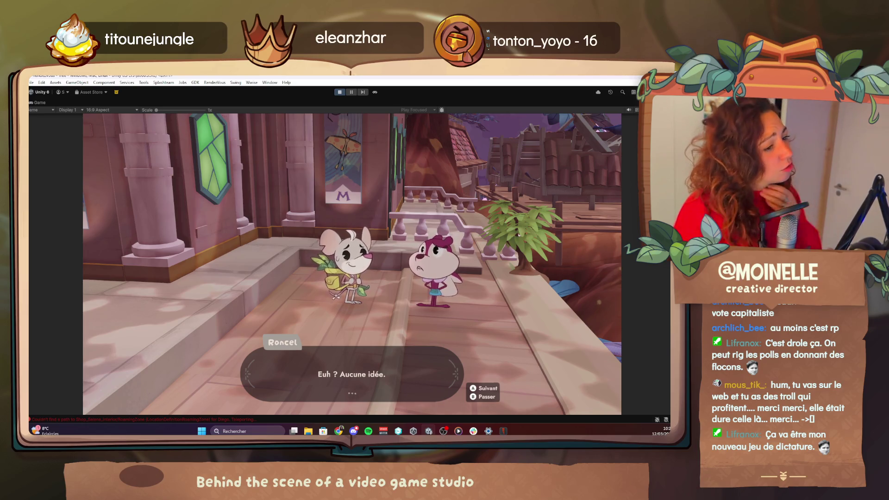
pyautogui.press('space')
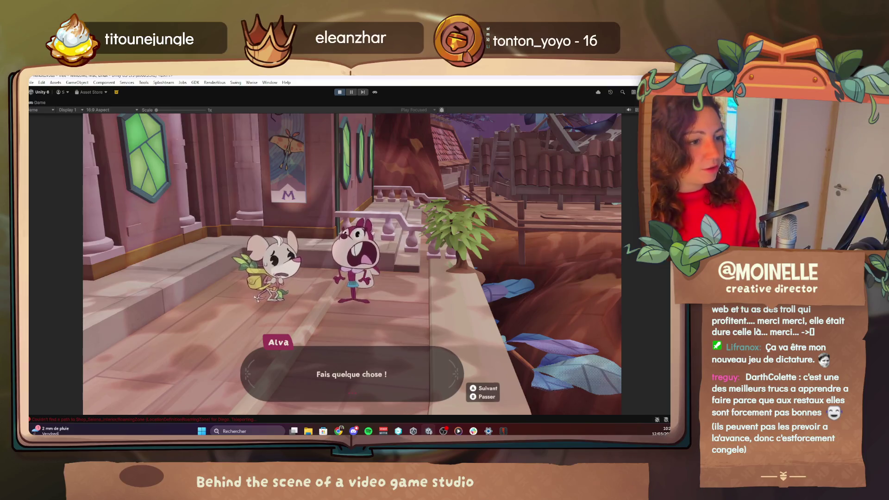
pyautogui.press('space')
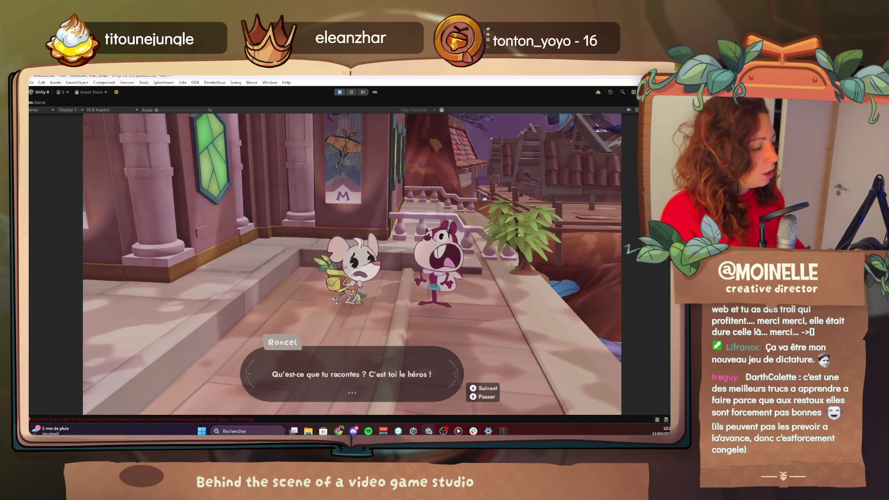
pyautogui.press('space')
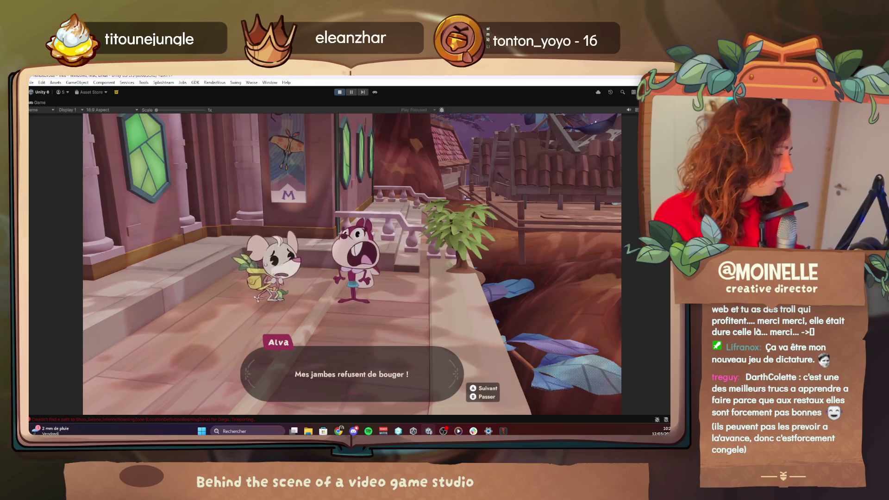
pyautogui.press('space')
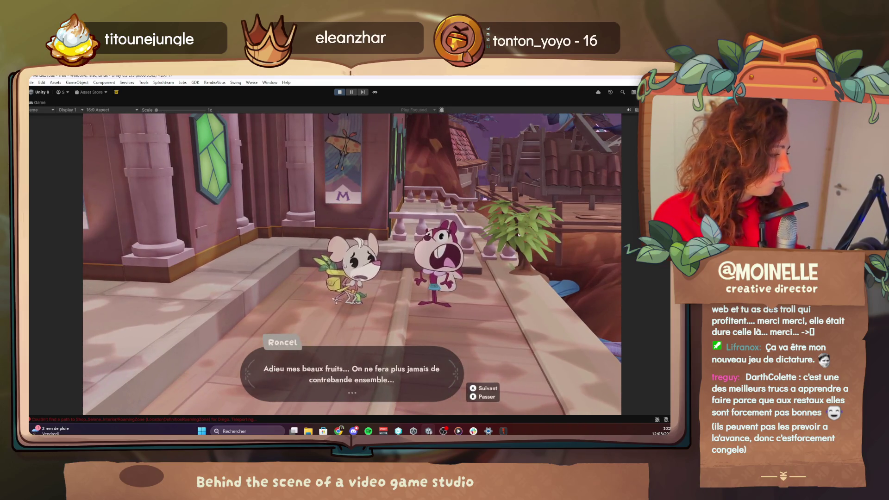
pyautogui.press('space')
pyautogui.press('space')
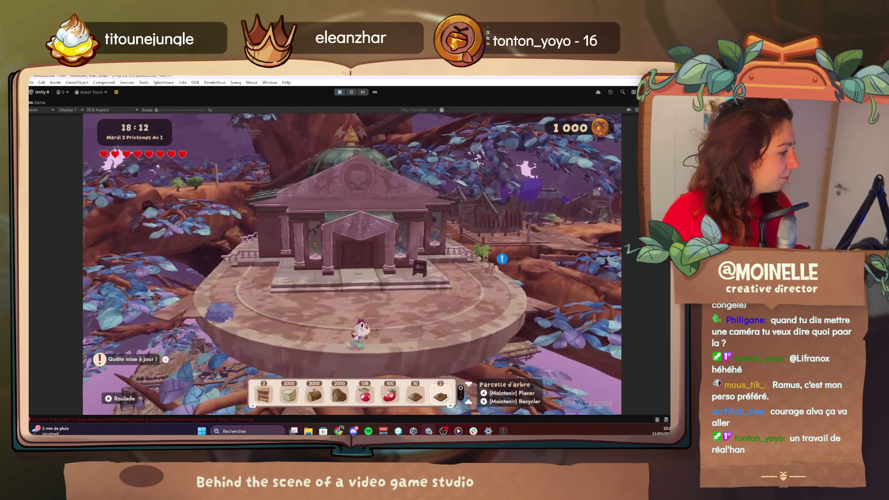
# Step: Switch god-mode flight back on with F4 to head for the graveyard
pyautogui.press('F4')
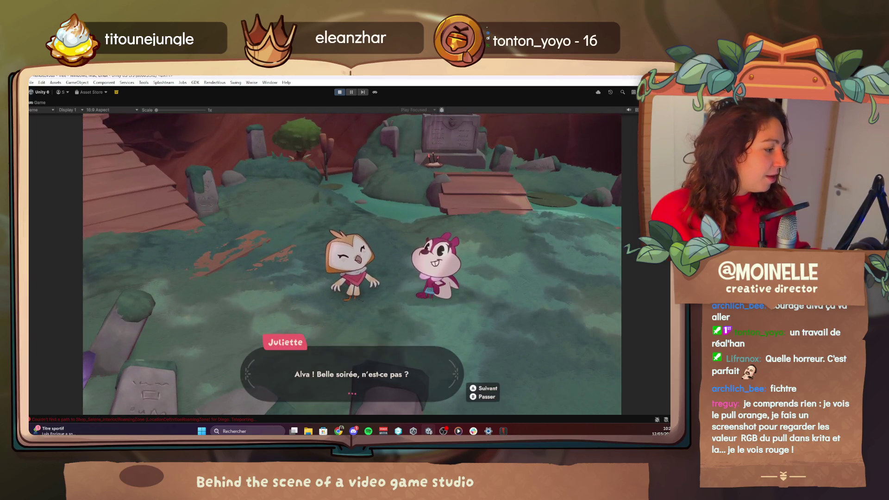
# Step: Advance through Alva and Juliette's graveyard conversation line by line
pyautogui.press('space')
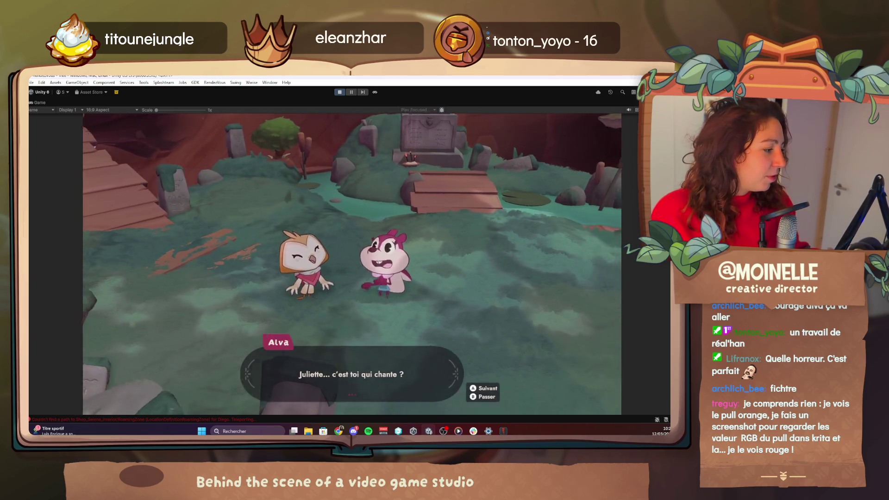
pyautogui.press('space')
pyautogui.press('space')
pyautogui.press('space')
pyautogui.press('space')
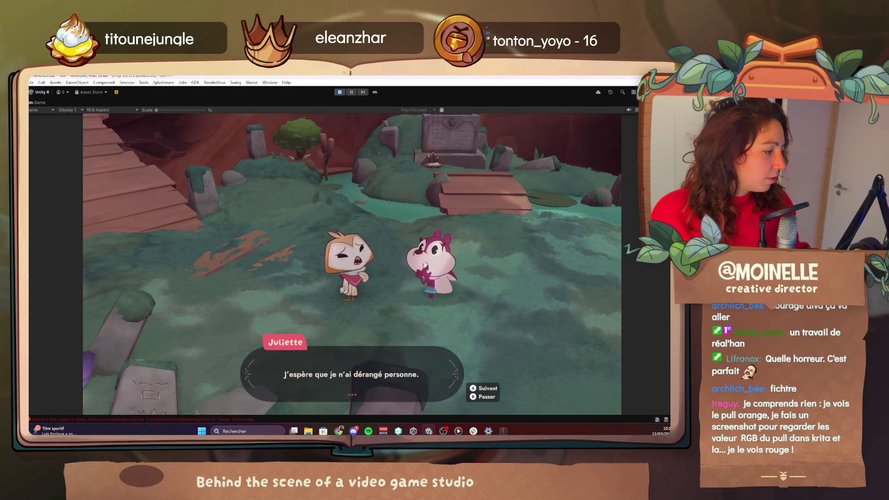
pyautogui.press('space')
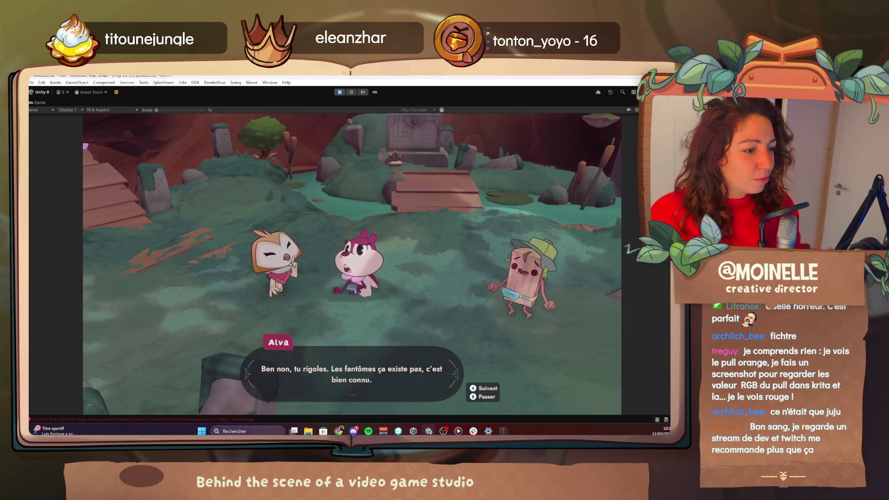
pyautogui.press('space')
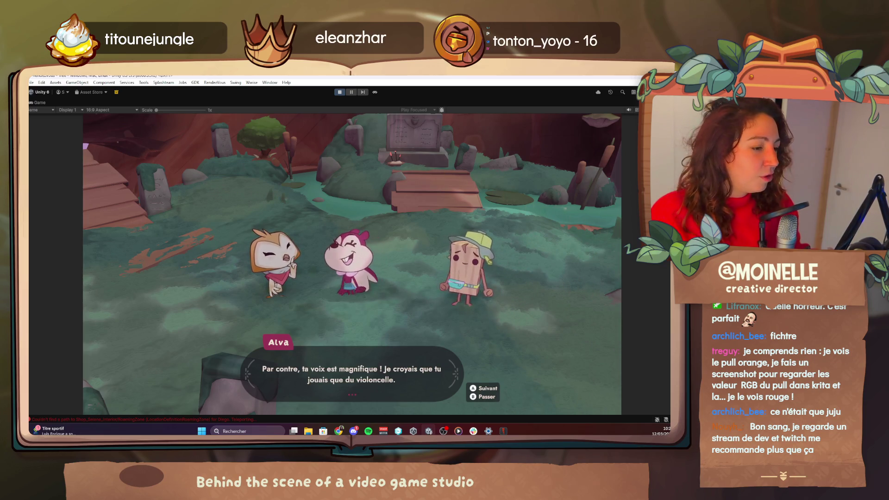
pyautogui.press('space')
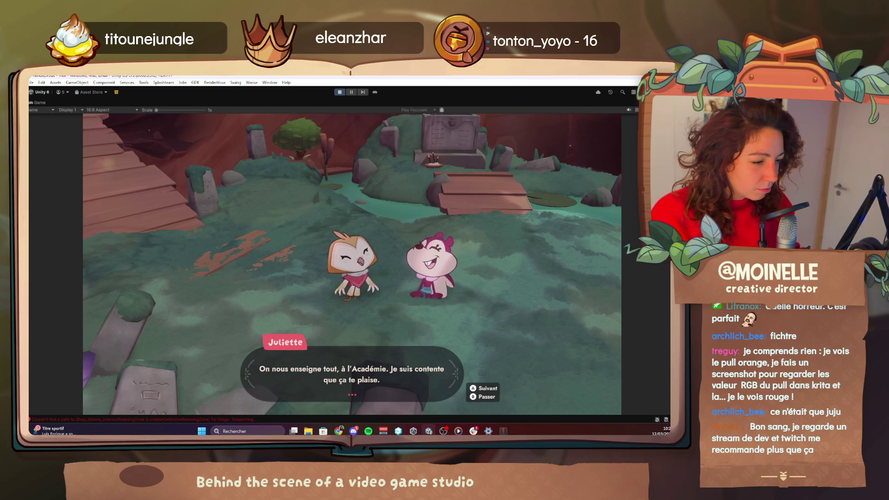
pyautogui.press('space')
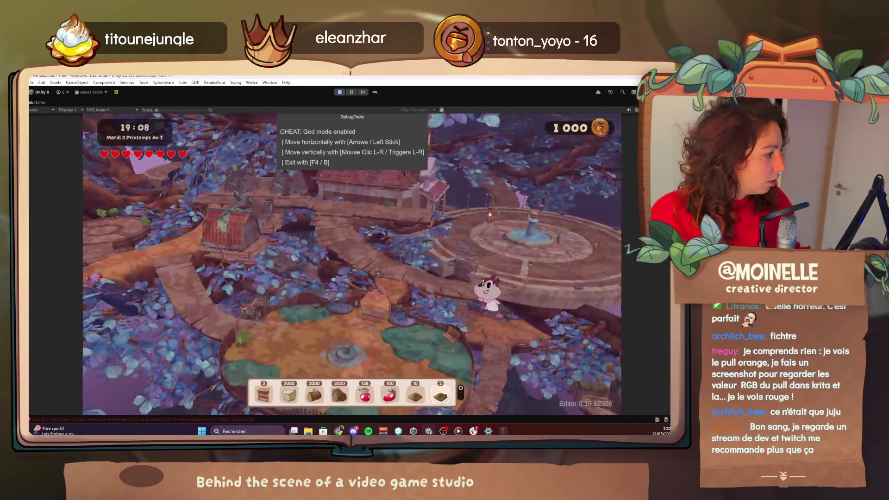
# Step: Fly across the village past the fountain plaza and land on the dirt path with F4
pyautogui.press('Right')
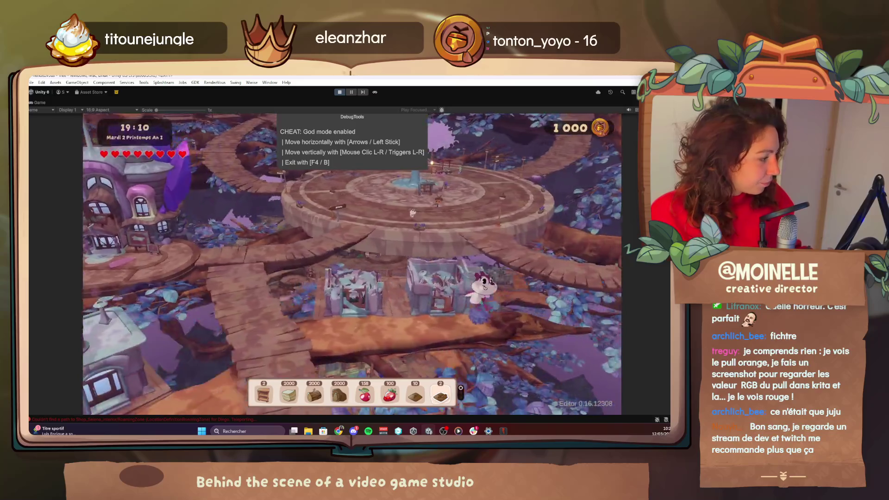
pyautogui.press('Right')
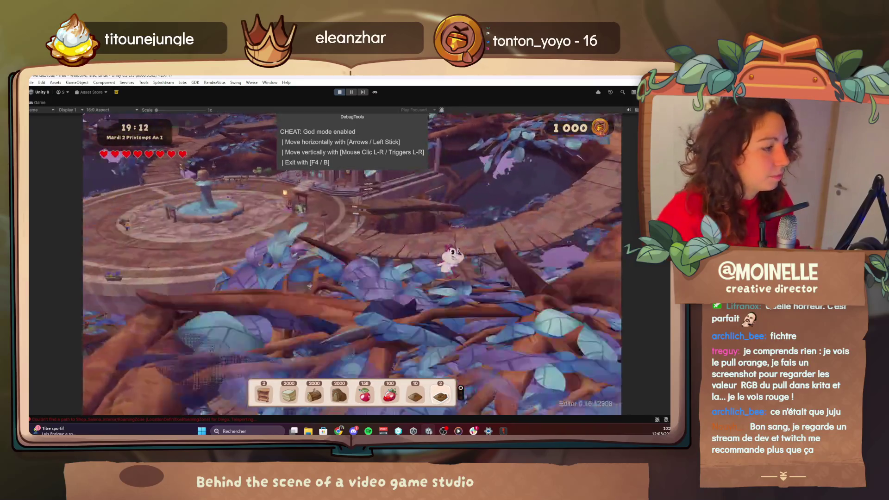
pyautogui.press('Right')
pyautogui.press('F4')
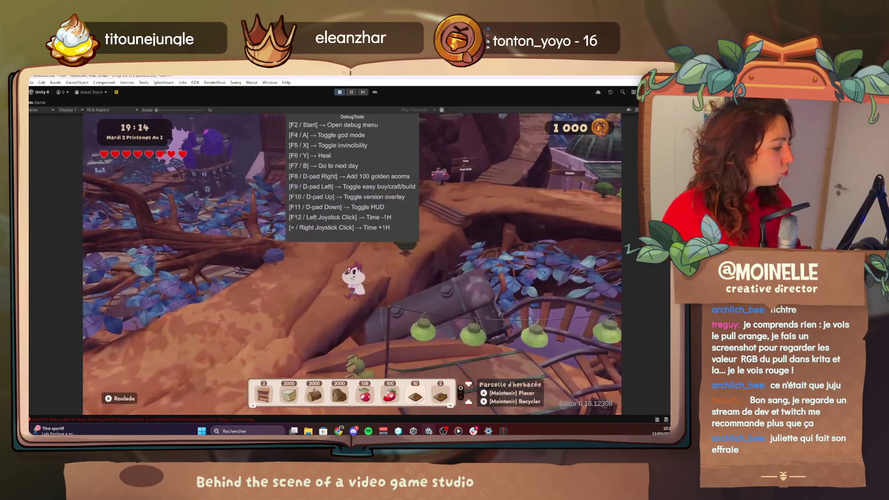
pyautogui.press('Down')
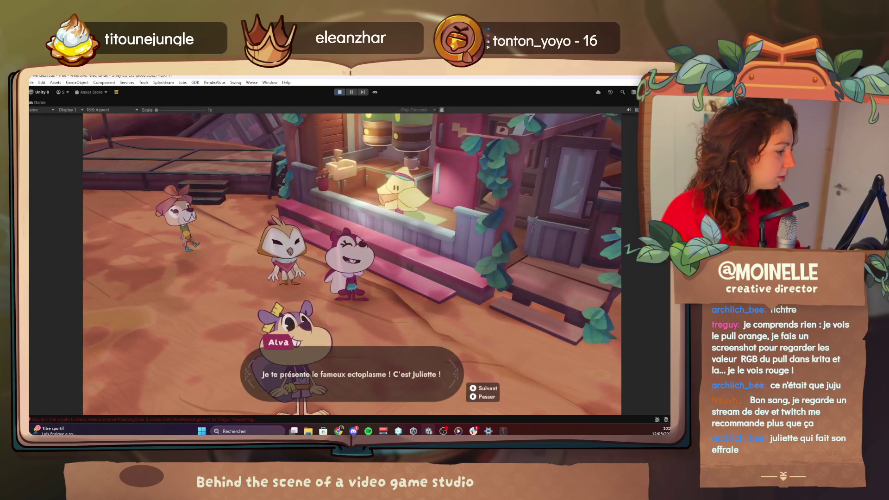
# Step: Advance the Alva, Lun and Juliette dialogue and dismiss Juliette's Nouveau Personnage card
pyautogui.press('space')
pyautogui.press('space')
pyautogui.press('space')
pyautogui.press('space')
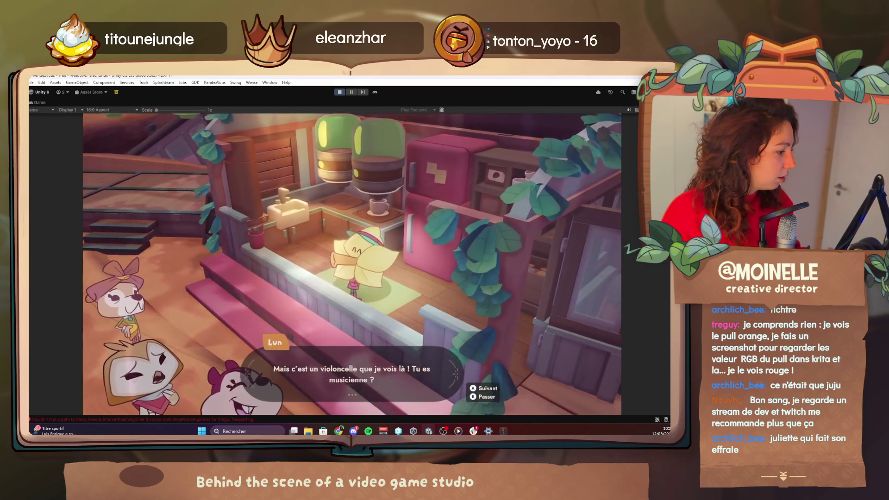
pyautogui.press('space')
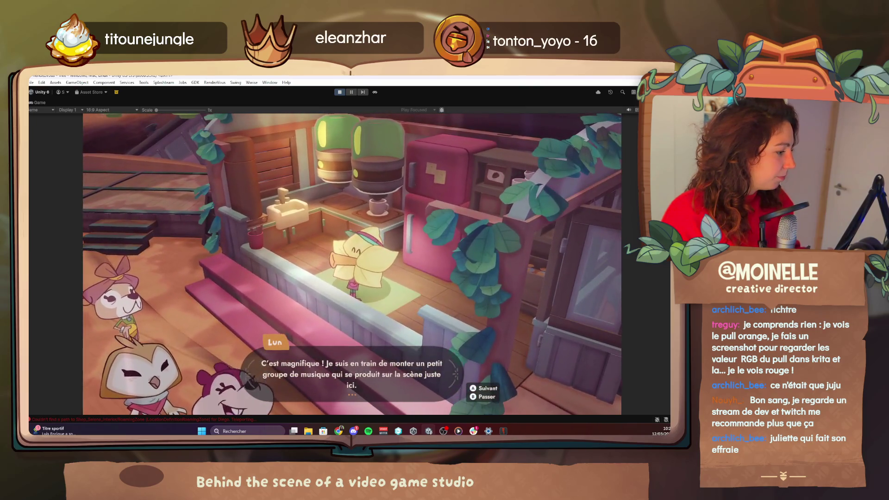
pyautogui.press('space')
pyautogui.press('space')
pyautogui.press('space')
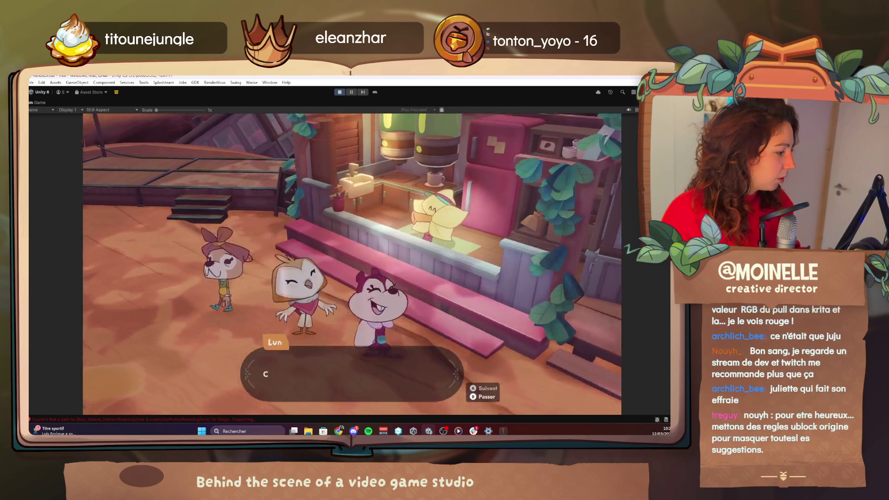
pyautogui.press('space')
pyautogui.press('space')
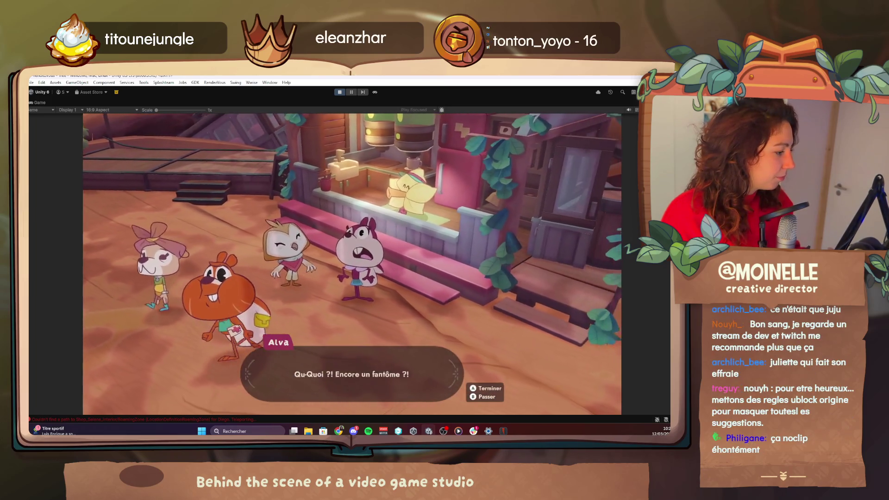
pyautogui.press('space')
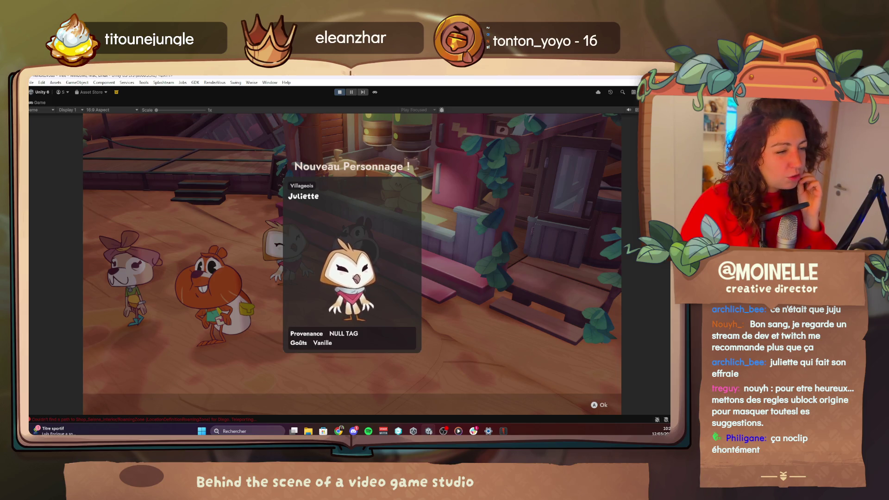
pyautogui.press('Return')
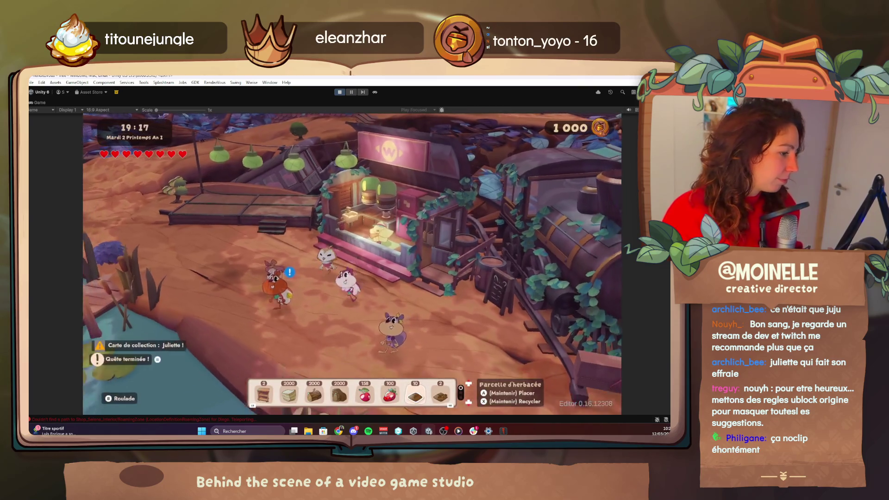
# Step: Walk to Orlan and talk through his request until the Nouvelle quête notice appears
pyautogui.press('a')
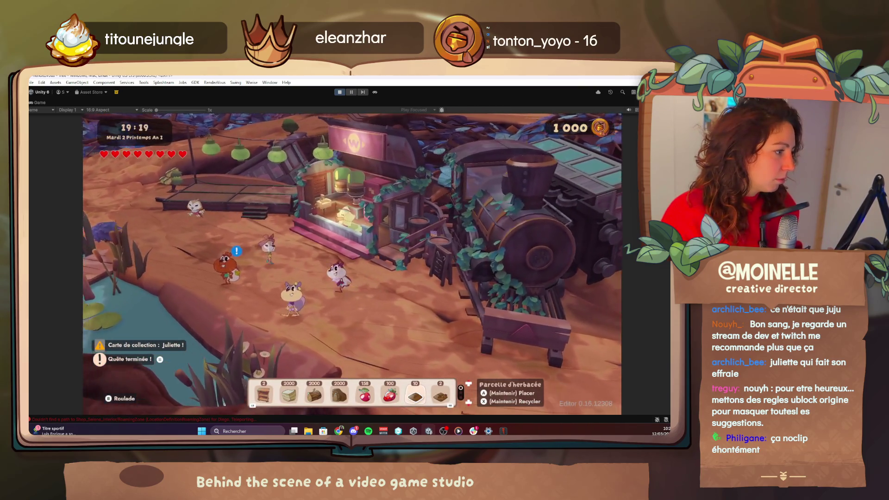
pyautogui.press('Return')
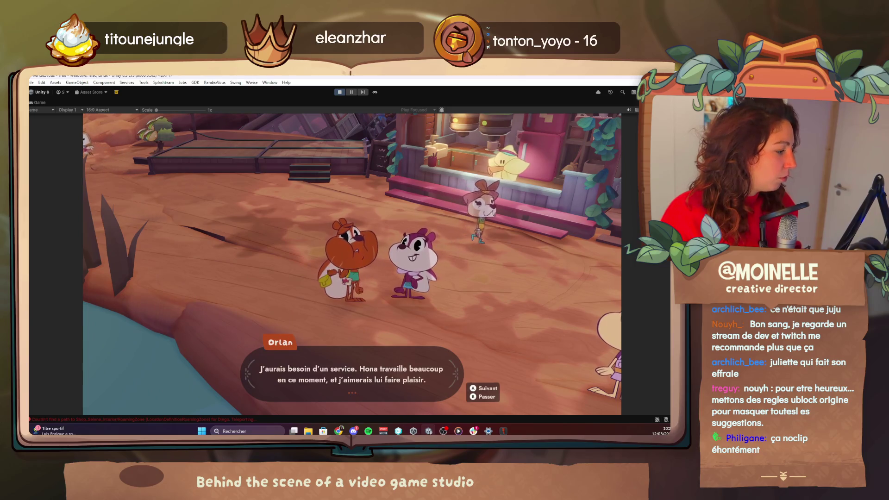
pyautogui.press('Return')
pyautogui.press('Return')
pyautogui.press('Return')
pyautogui.press('Return')
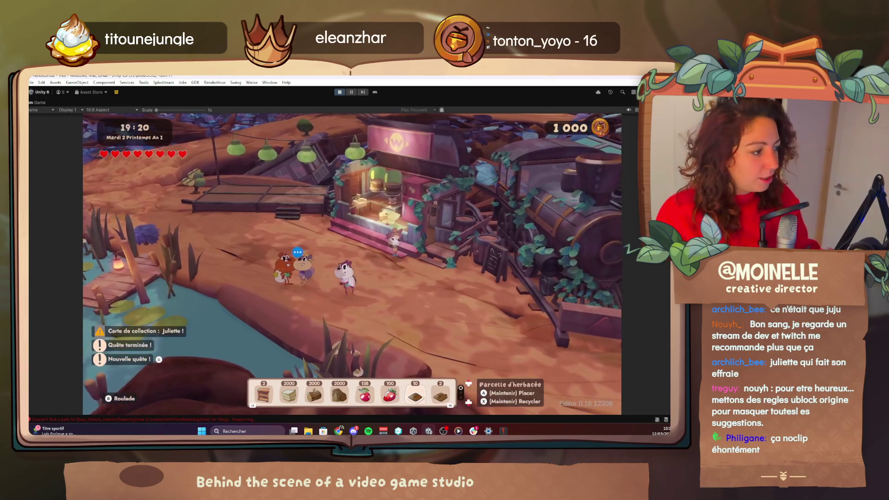
pyautogui.press('F1')
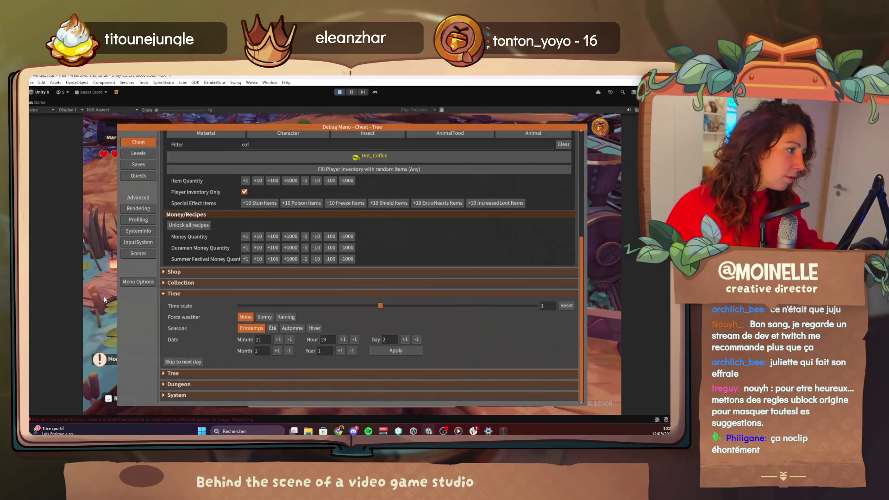
# Step: Filter debug items for 'bisco' to add ten Hazelnut_Biscotti, then return to the game
pyautogui.write('haze')
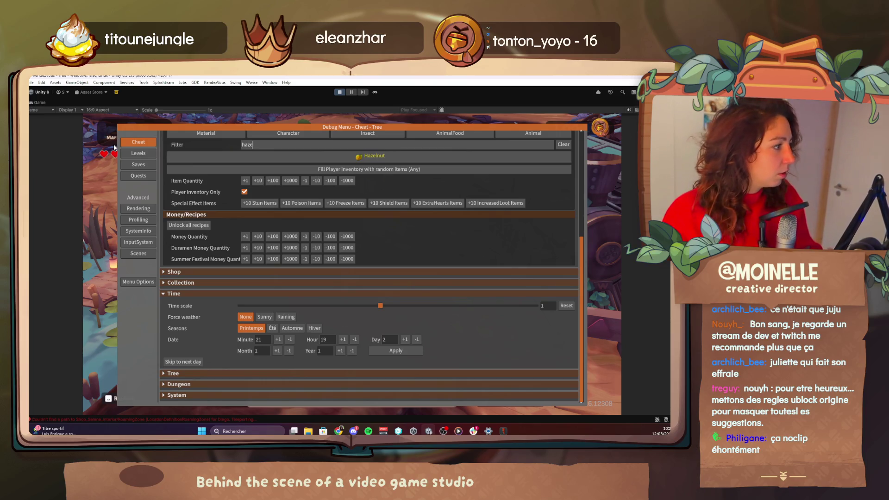
pyautogui.press('BackSpace')
pyautogui.press('BackSpace')
pyautogui.press('BackSpace')
pyautogui.write('bisco')
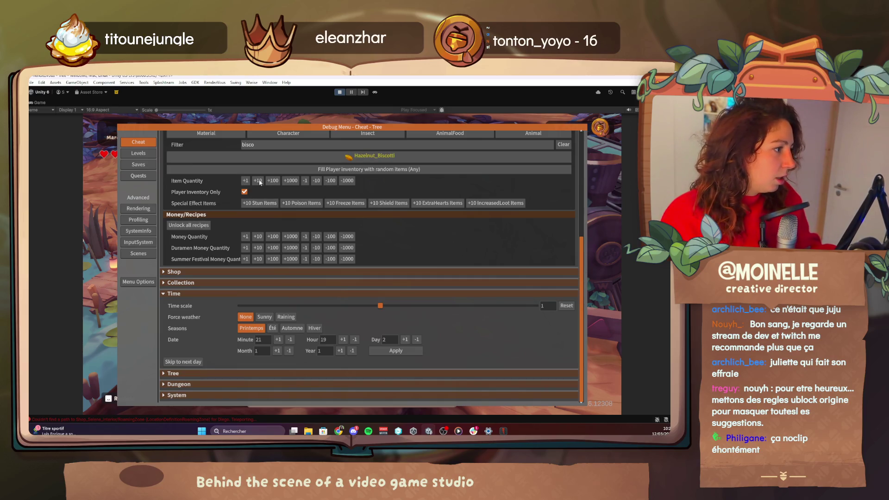
pyautogui.press('Escape')
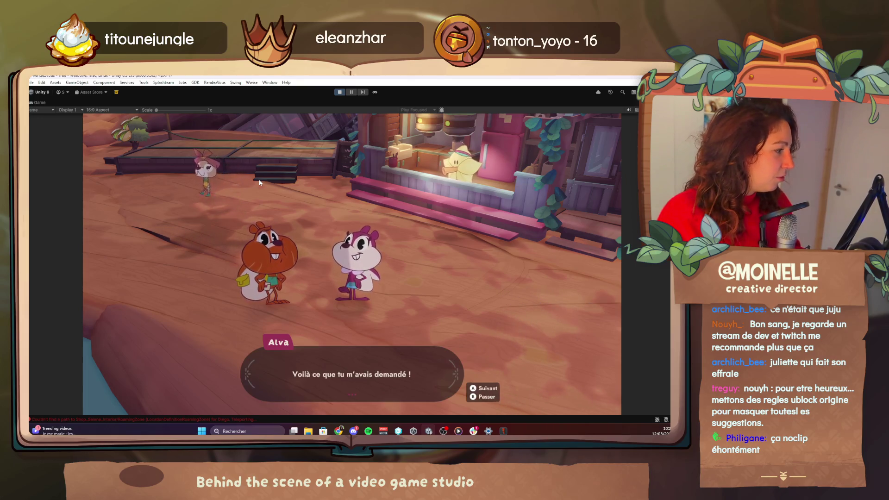
# Step: Play through Orlan's thank-you lines, accept the Cheesecake recipe card, and close the dialogue
pyautogui.press('space')
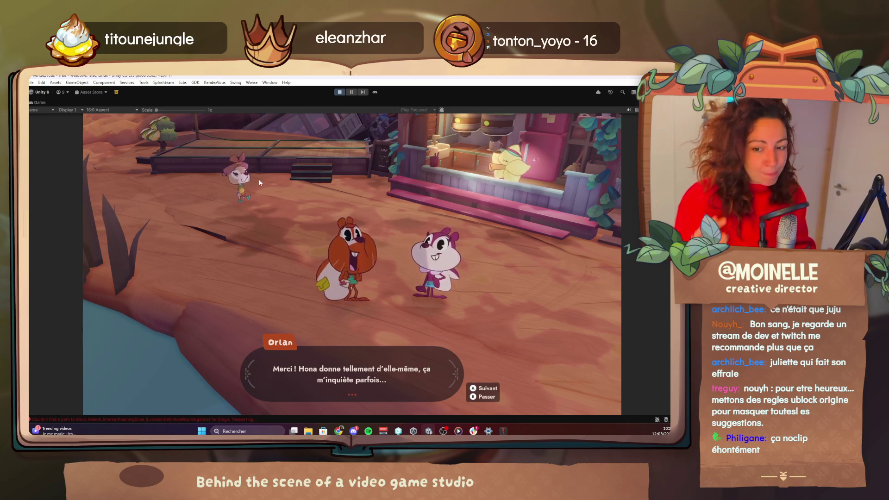
pyautogui.press('space')
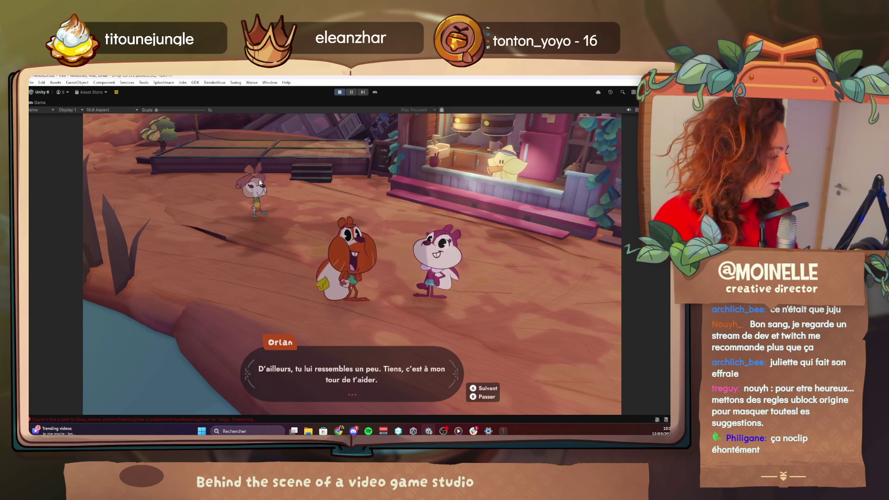
pyautogui.press('space')
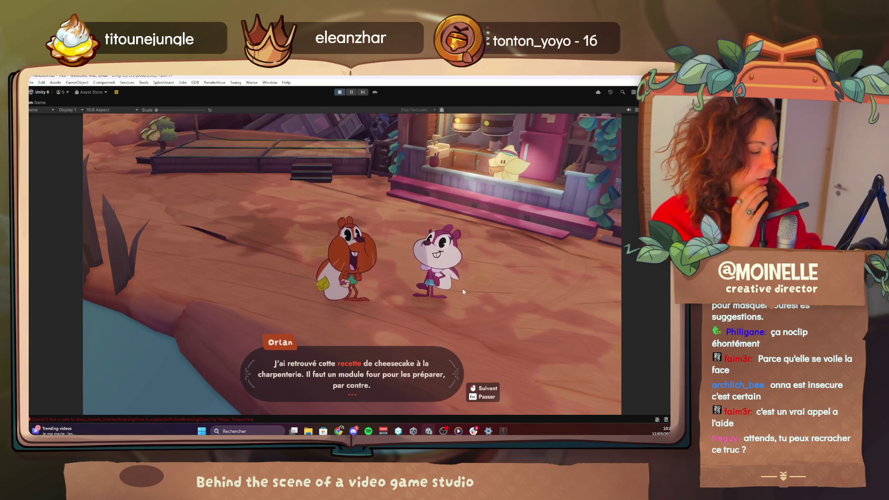
pyautogui.click(450, 287)
pyautogui.click(446, 302)
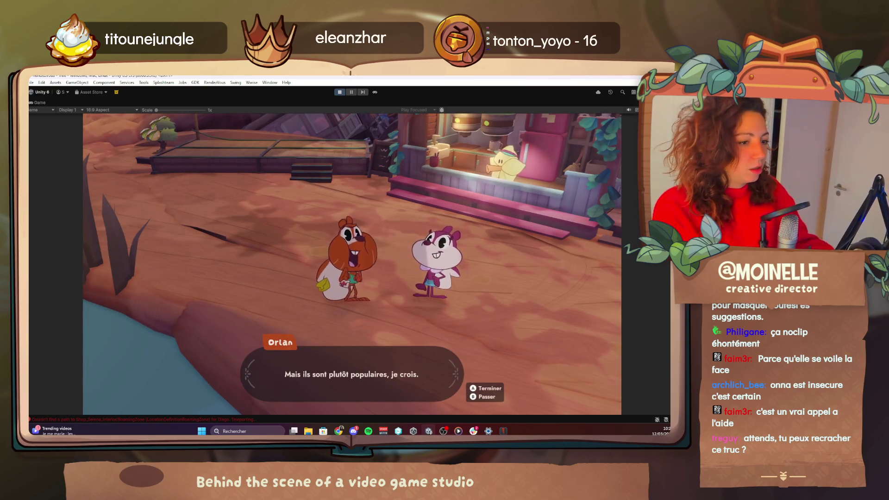
pyautogui.click(447, 302)
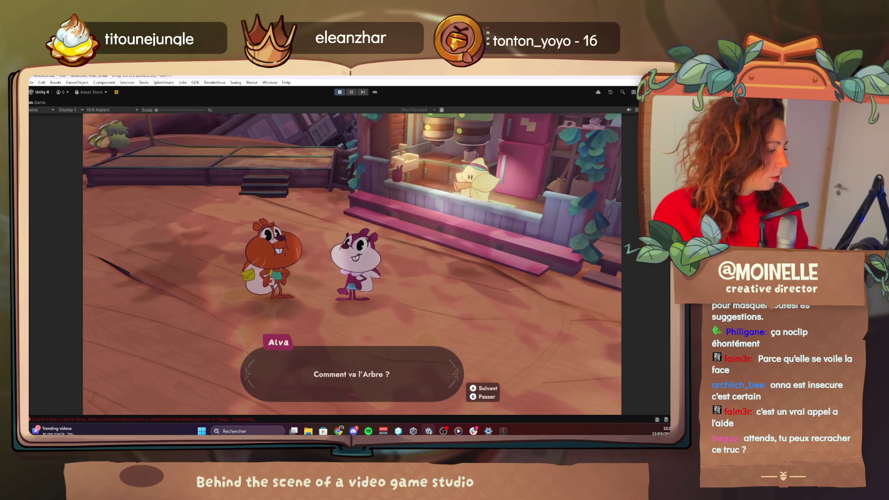
# Step: Advance through Orlan and Alva's tree-health lines until the biscotti quest completes and the honey-remedy quest starts
pyautogui.press('space')
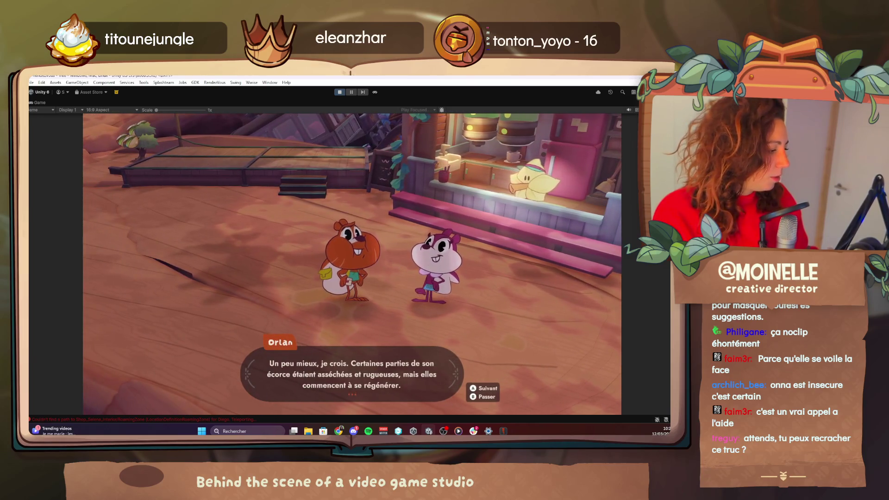
pyautogui.press('space')
pyautogui.press('space')
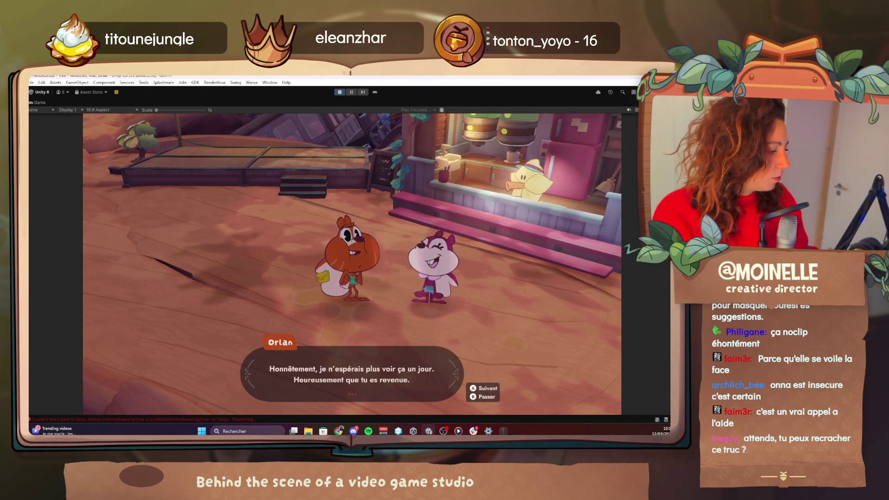
pyautogui.press('space')
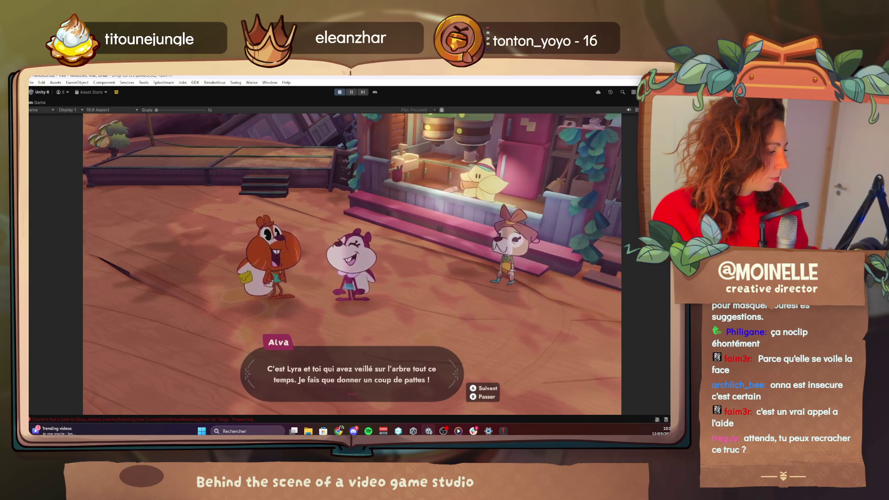
pyautogui.press('space')
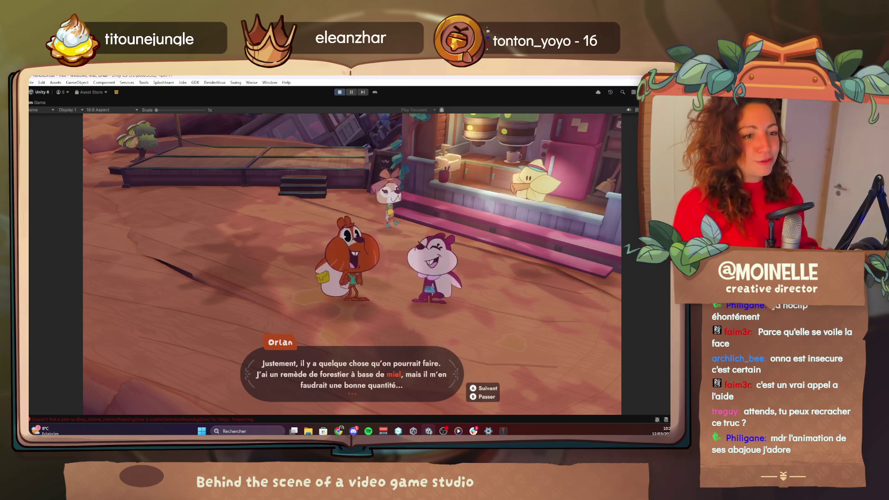
pyautogui.press('space')
pyautogui.press('space')
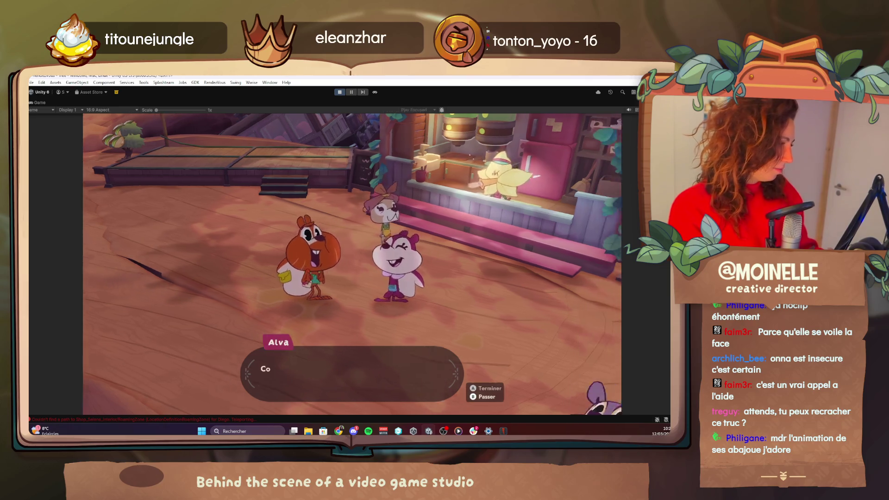
pyautogui.press('space')
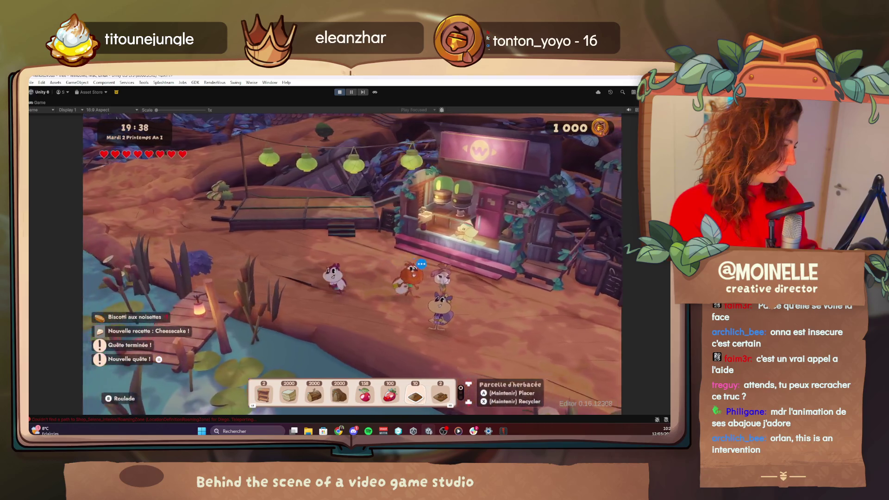
pyautogui.press('d')
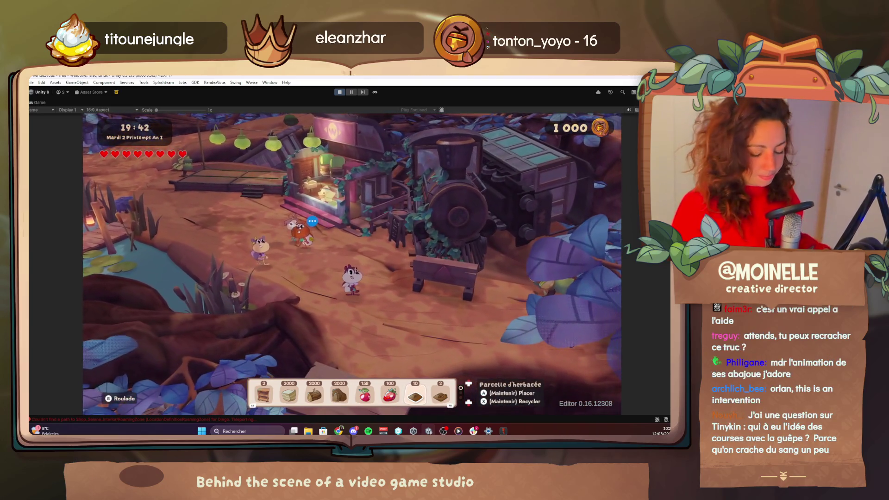
# Step: Add Honey to the inventory from the debug cheat menu by filtering items for 'honey'
pyautogui.press('F1')
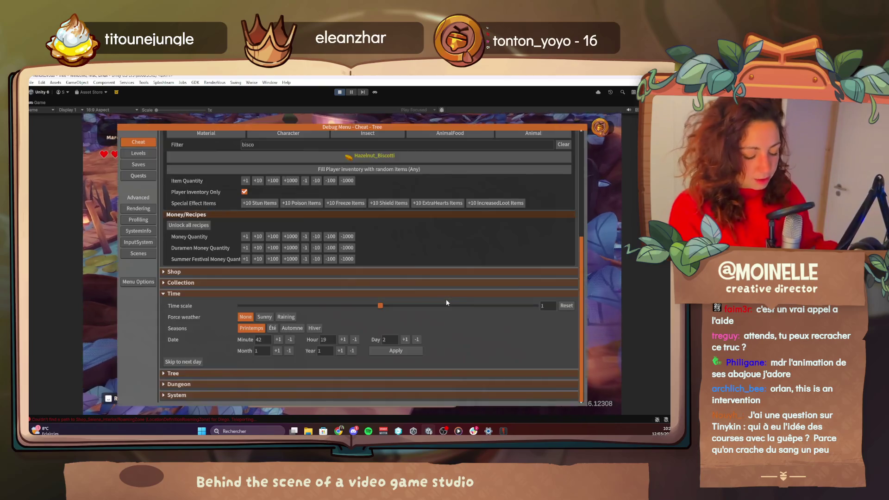
pyautogui.click(257, 145)
pyautogui.write('honey')
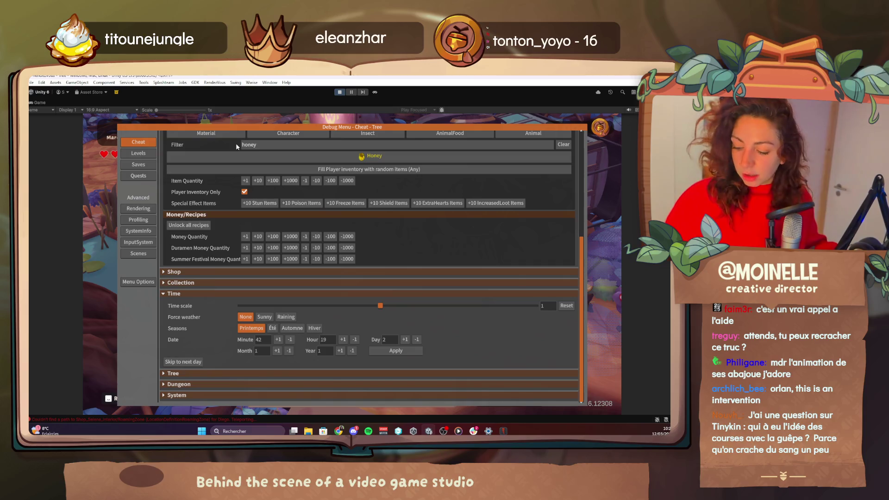
pyautogui.click(292, 160)
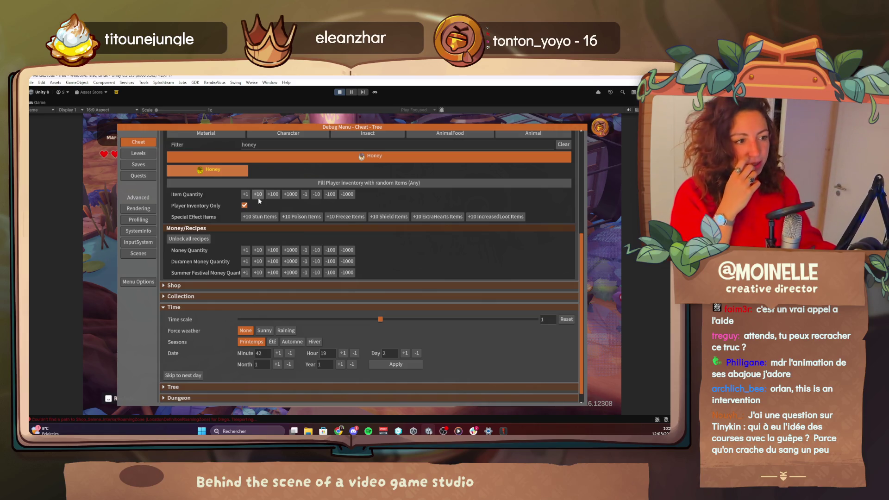
pyautogui.press('Escape')
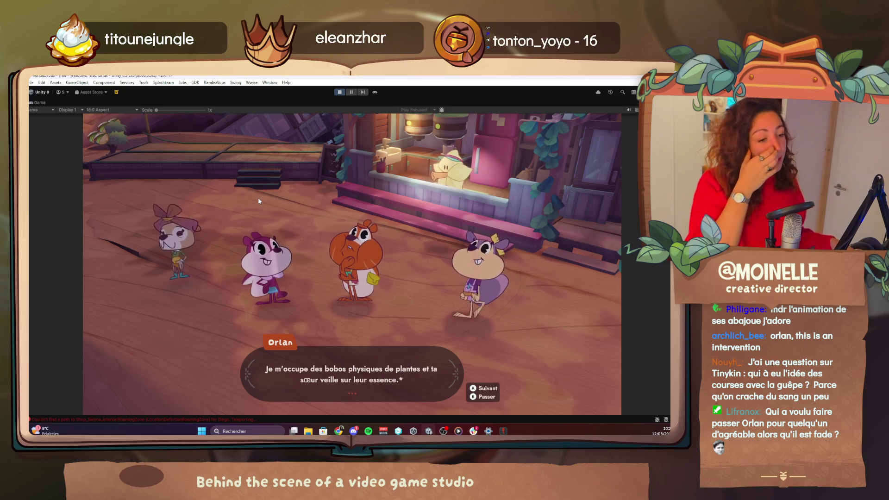
# Step: Finish Orlan's dialogue and return to free play
pyautogui.press('space')
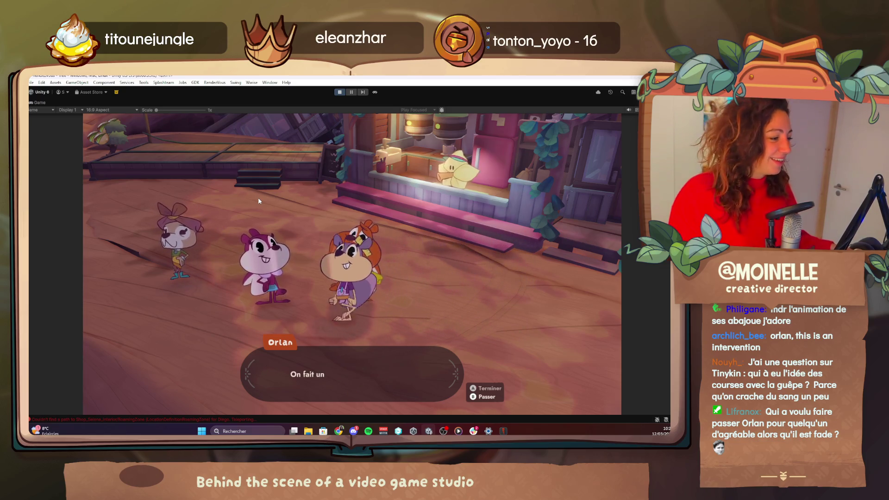
pyautogui.press('space')
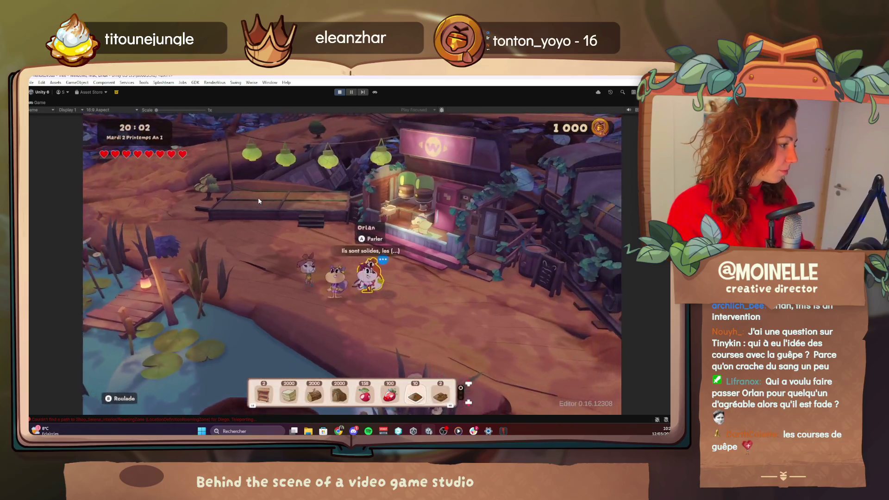
pyautogui.press('Escape')
pyautogui.press('Escape')
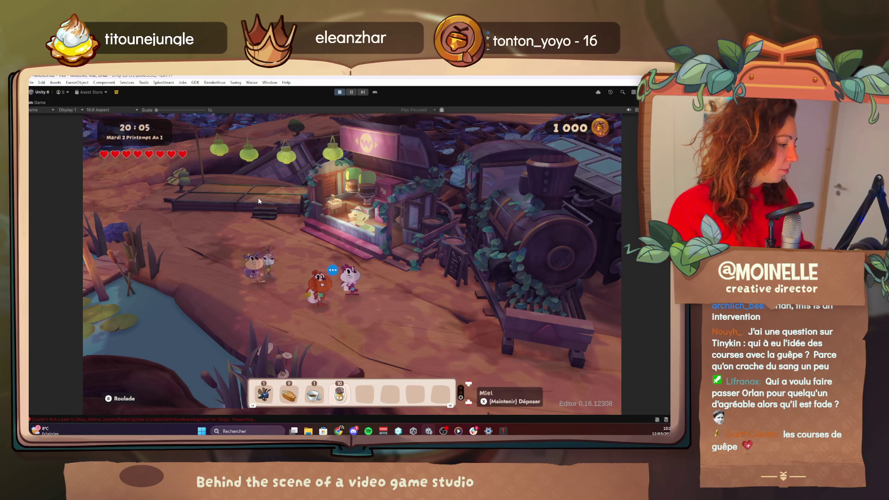
# Step: Confirm in the quest log that Nectar de vie still needs more honey, then reopen the debug menu
pyautogui.press('Escape')
pyautogui.press('Down')
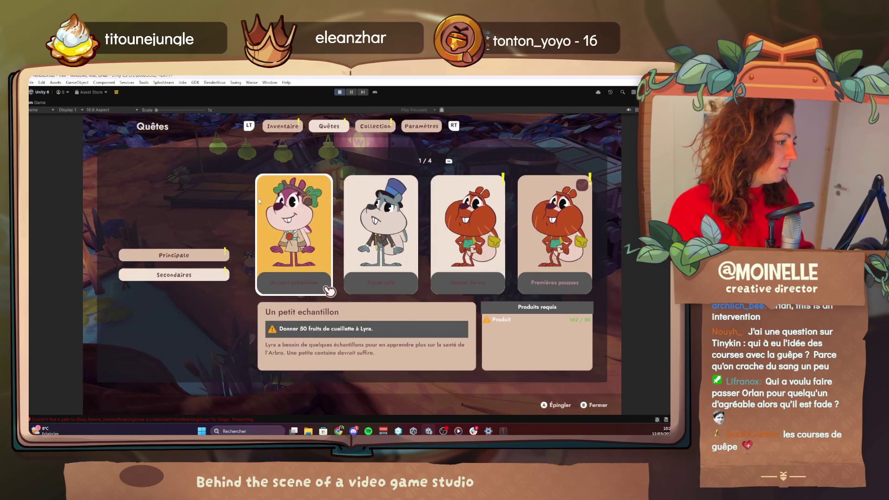
pyautogui.press('Right')
pyautogui.press('Right')
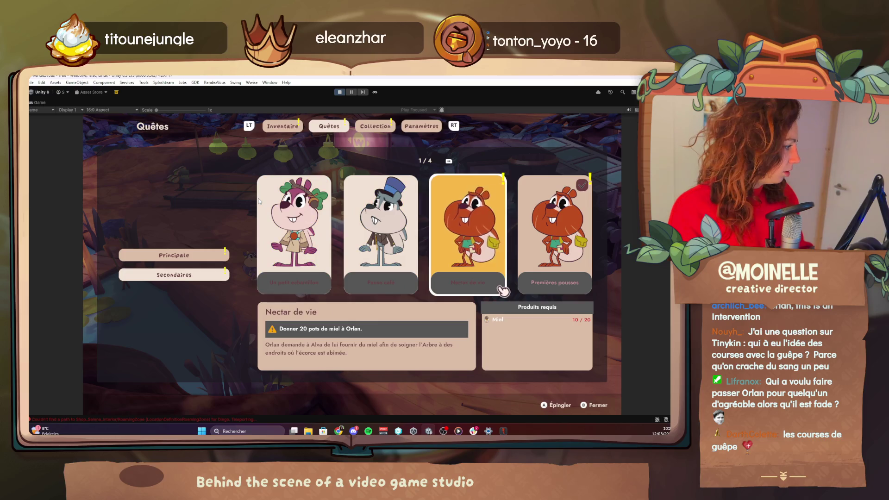
pyautogui.press('Escape')
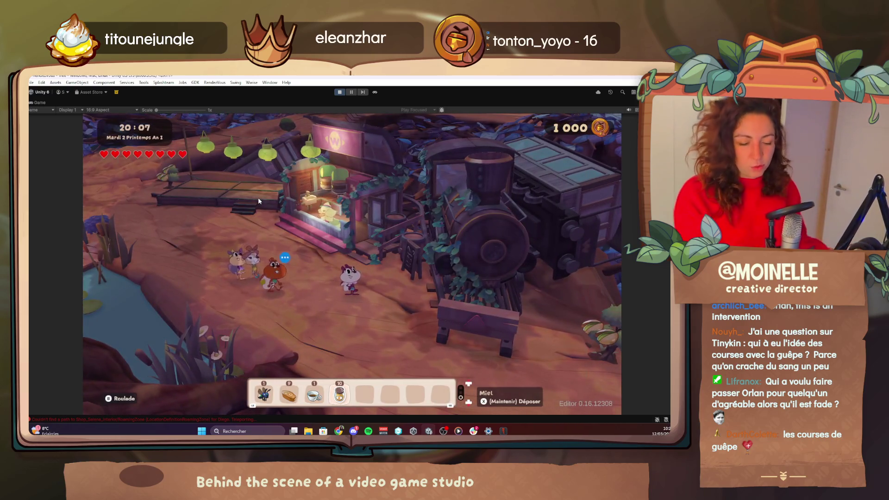
pyautogui.press('F1')
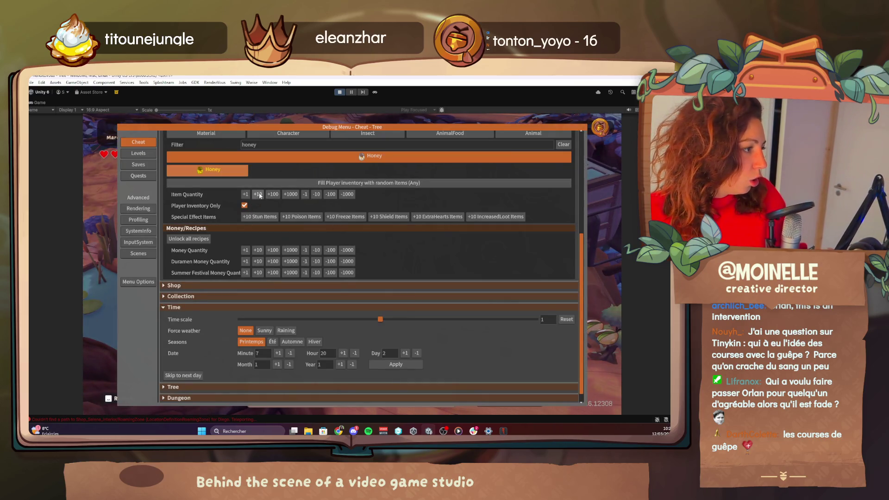
# Step: Add 10 Honey to reach 20, walk back to Orlan, and hand it over in his dialogue
pyautogui.click(257, 194)
pyautogui.press('F1')
pyautogui.press('a')
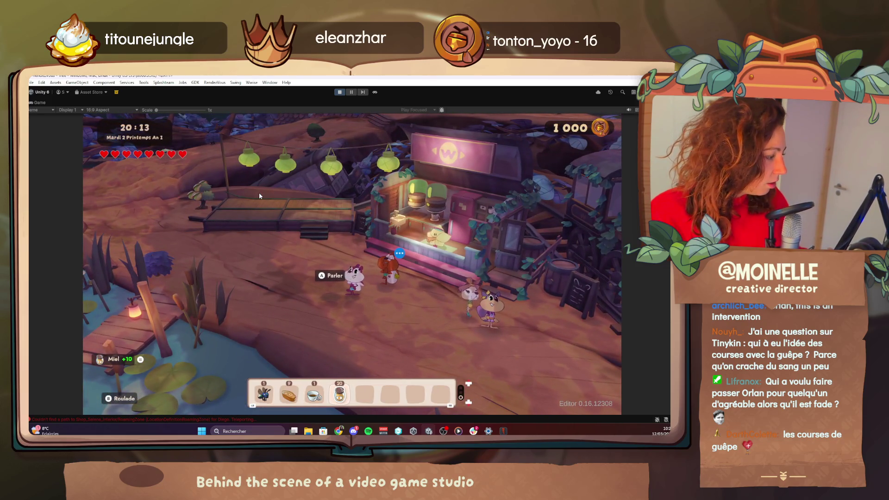
pyautogui.press('d')
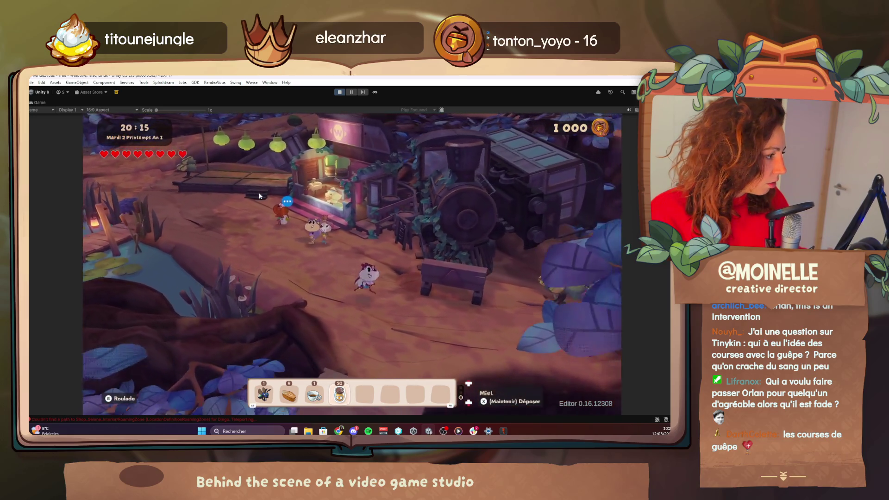
pyautogui.press('a')
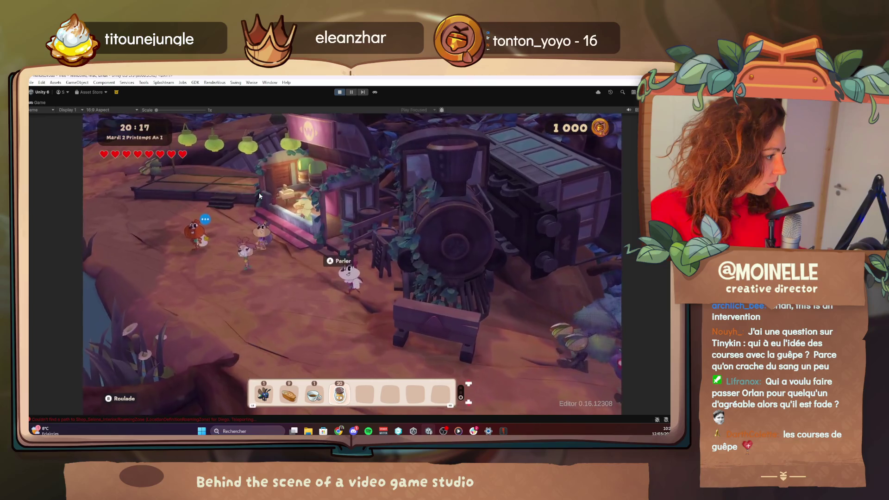
pyautogui.press('a')
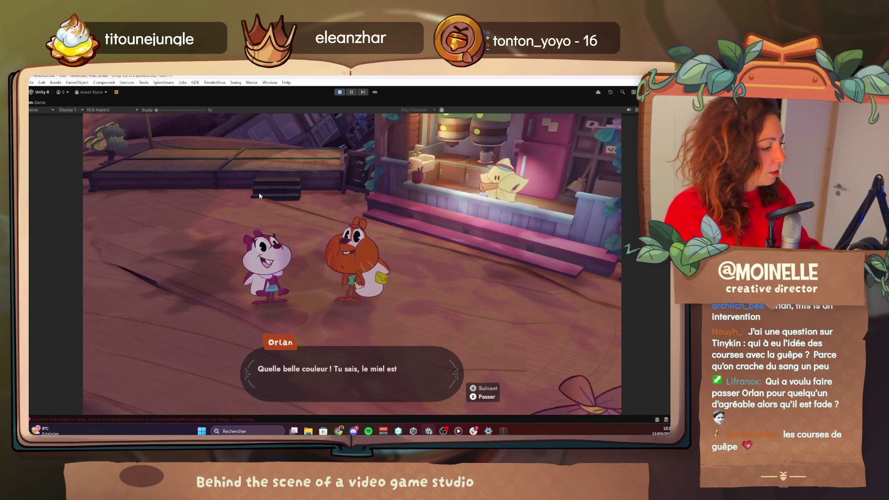
pyautogui.press('space')
pyautogui.press('space')
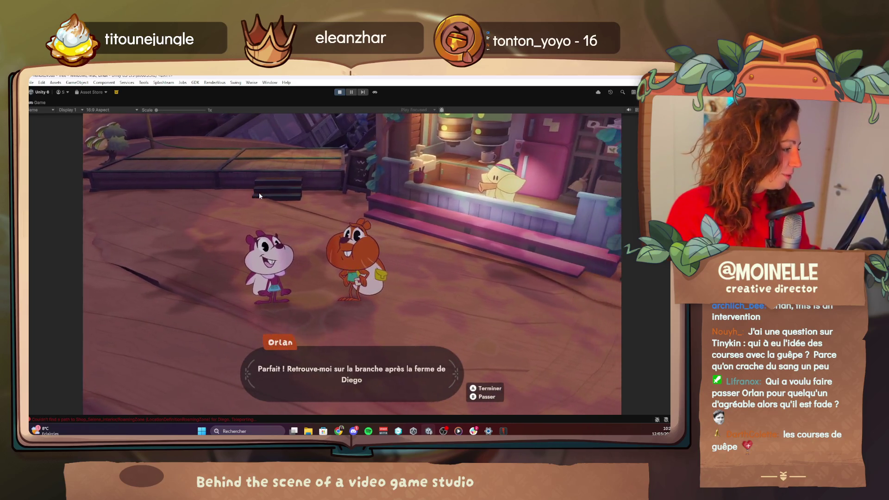
pyautogui.press('space')
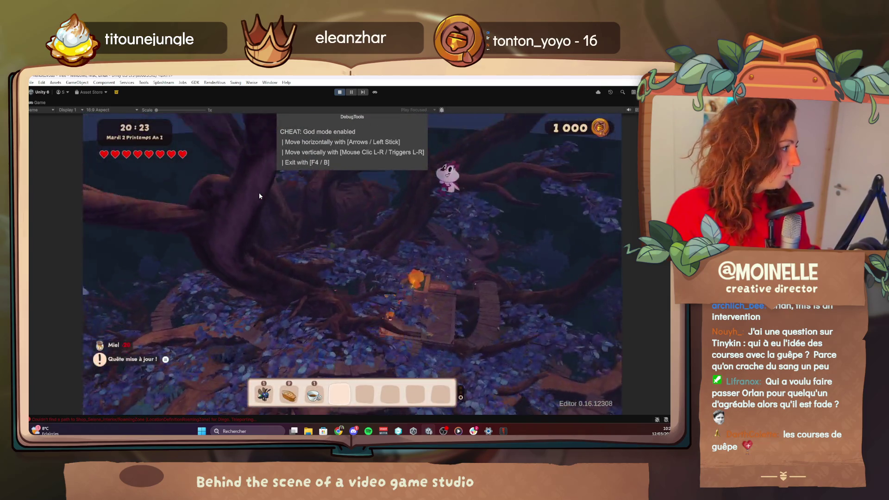
# Step: Fly across the great tree in god mode to Orlan's branch, talk with him, then check the quest log
pyautogui.press('Down')
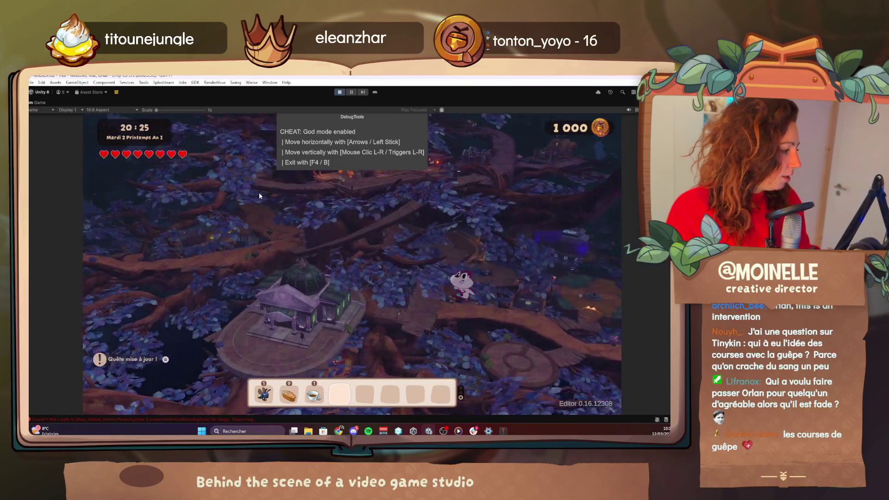
pyautogui.press('Up')
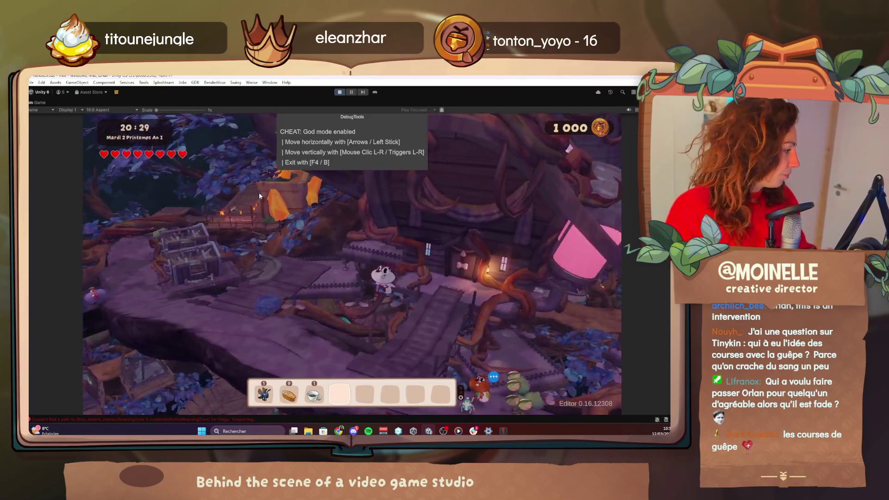
pyautogui.press('F4')
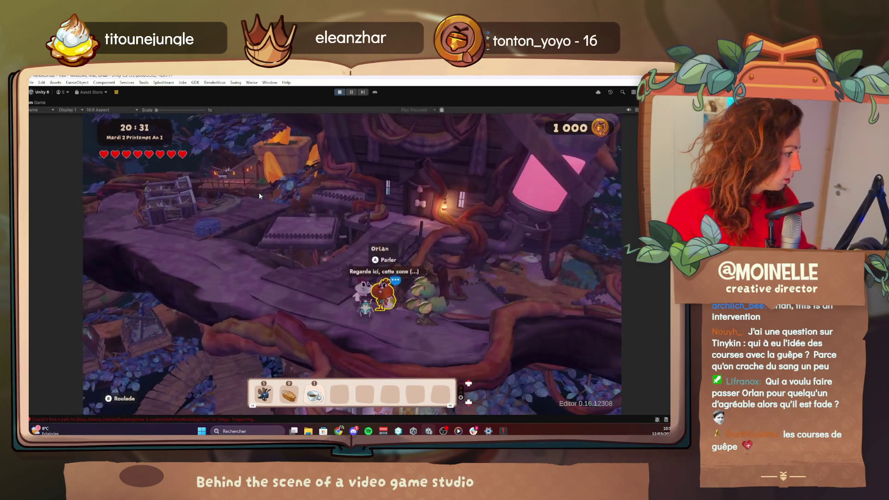
pyautogui.press('e')
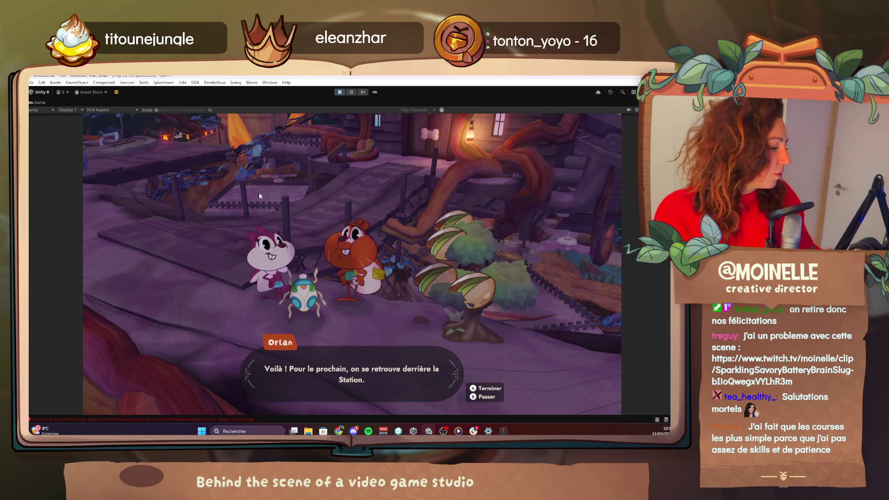
pyautogui.press('Return')
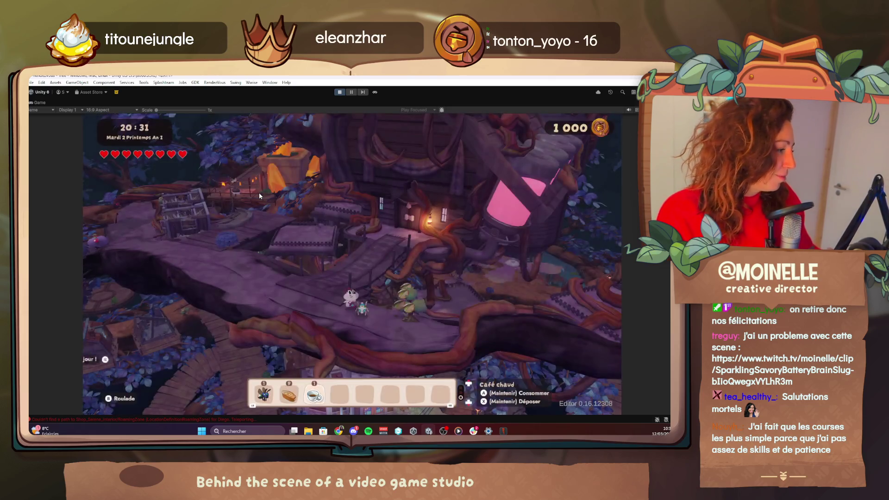
pyautogui.press('Tab')
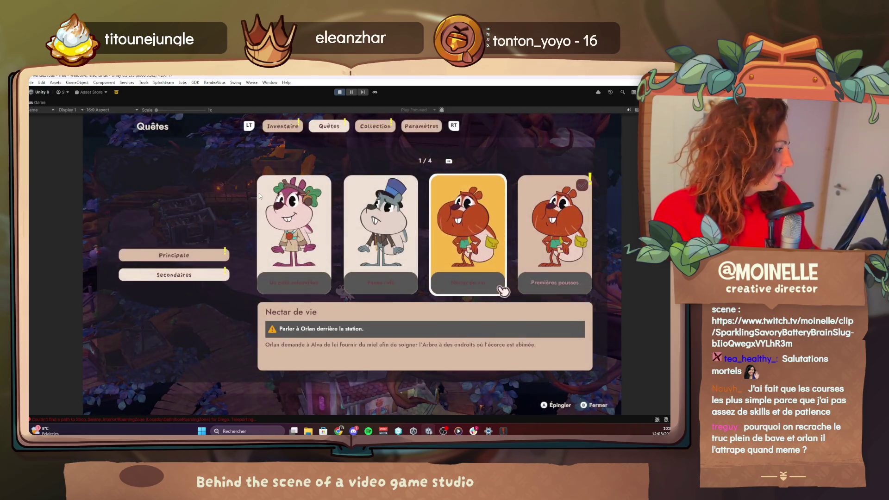
# Step: Browse the quest log to read Nectar de vie's updated objective, then close it
pyautogui.press('Down')
pyautogui.press('Right')
pyautogui.press('Right')
pyautogui.press('Left')
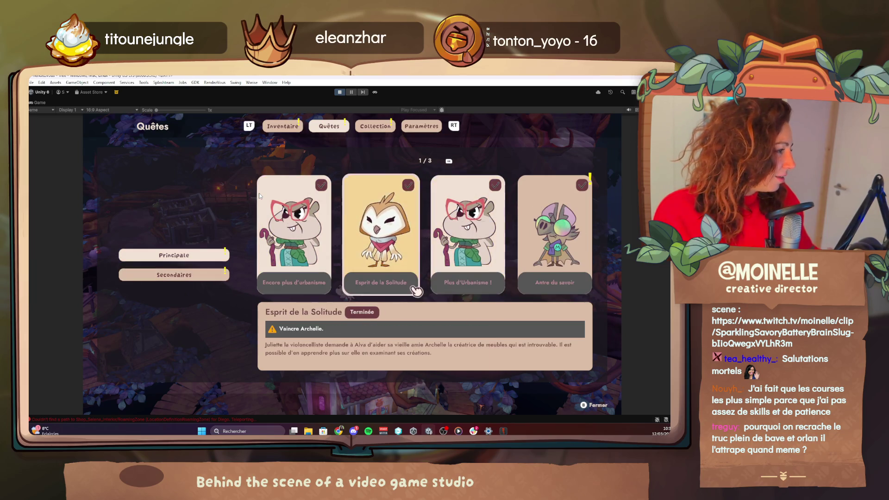
pyautogui.press('Left')
pyautogui.press('e')
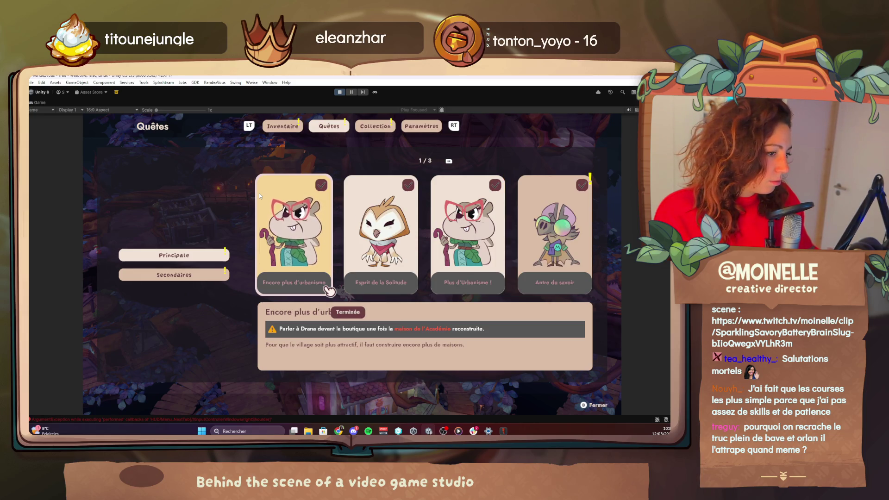
pyautogui.press('Up')
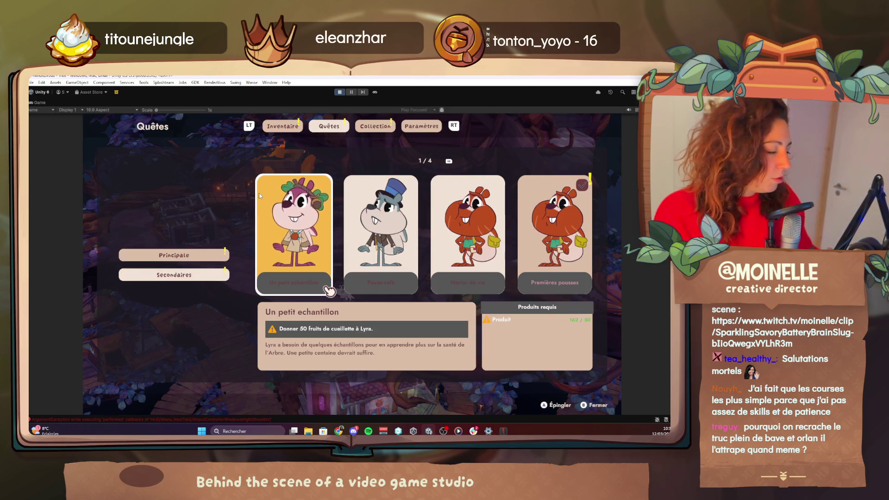
pyautogui.press('Right')
pyautogui.press('Right')
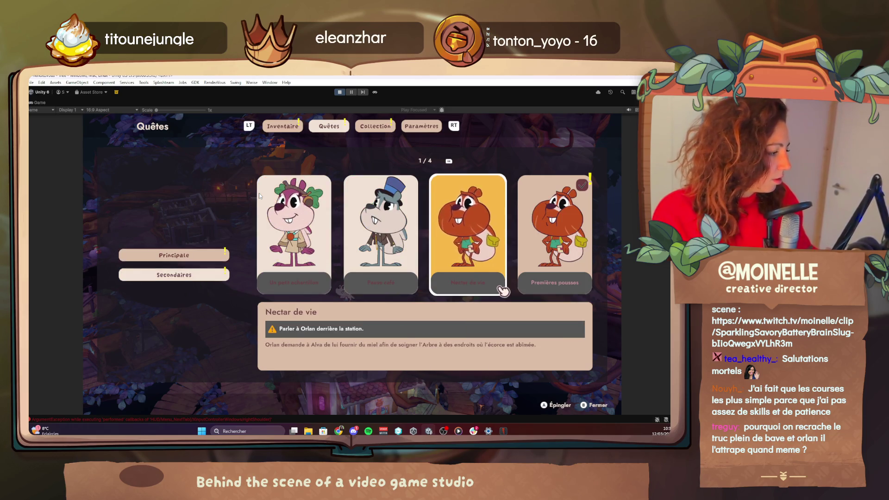
pyautogui.press('Escape')
# Step: Fly to behind the station, play the Alva and Orlan scene, and accept the carrot-pineapple smoothie recipe
pyautogui.press('F4')
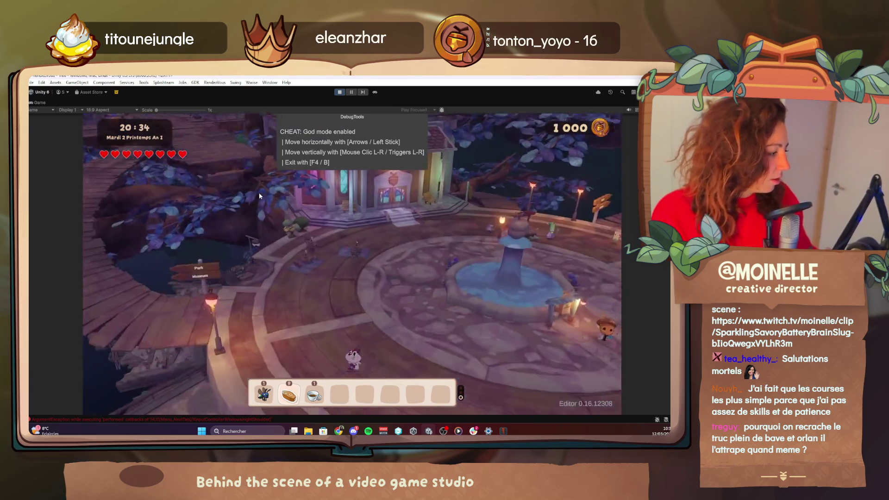
pyautogui.press('Up')
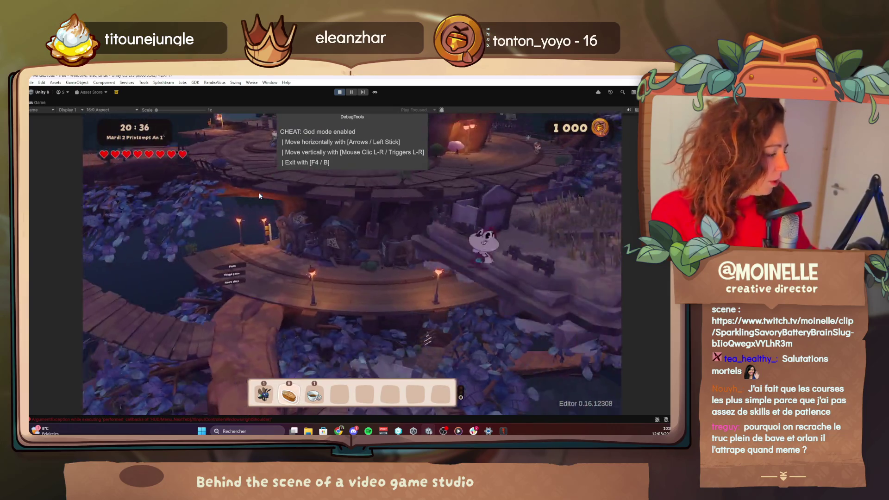
pyautogui.press('Up')
pyautogui.press('F4')
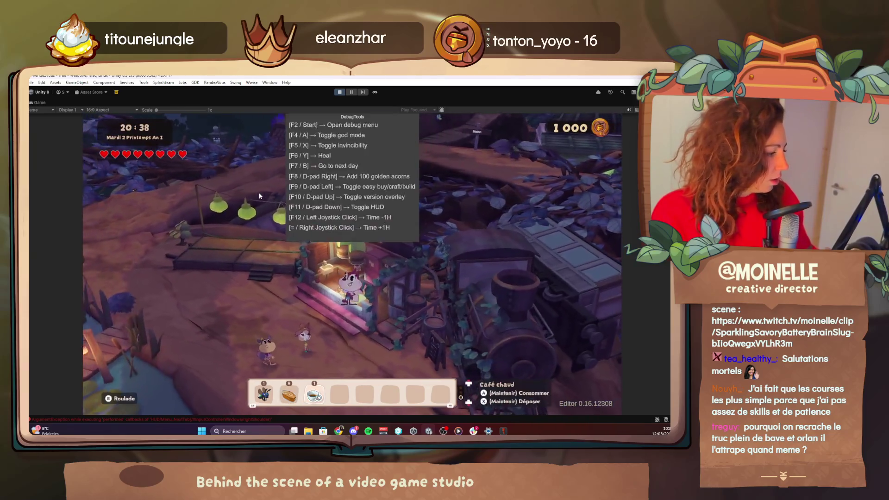
pyautogui.press('F4')
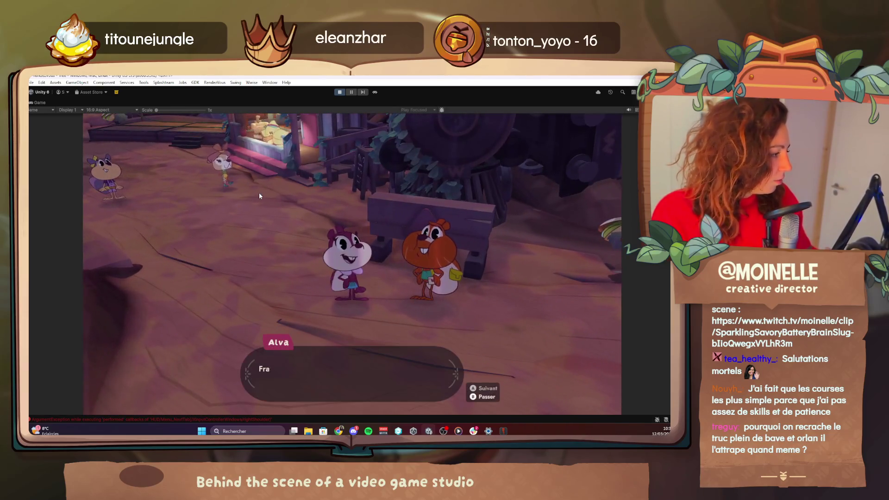
pyautogui.press('Escape')
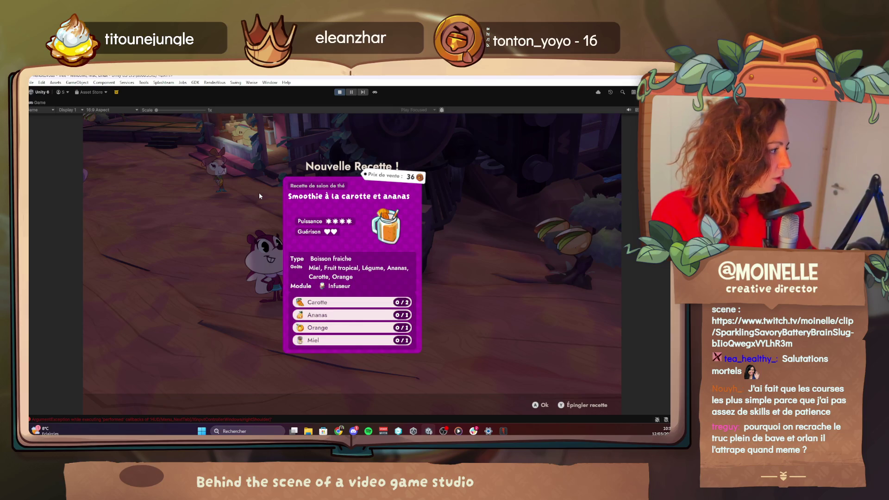
pyautogui.press('Return')
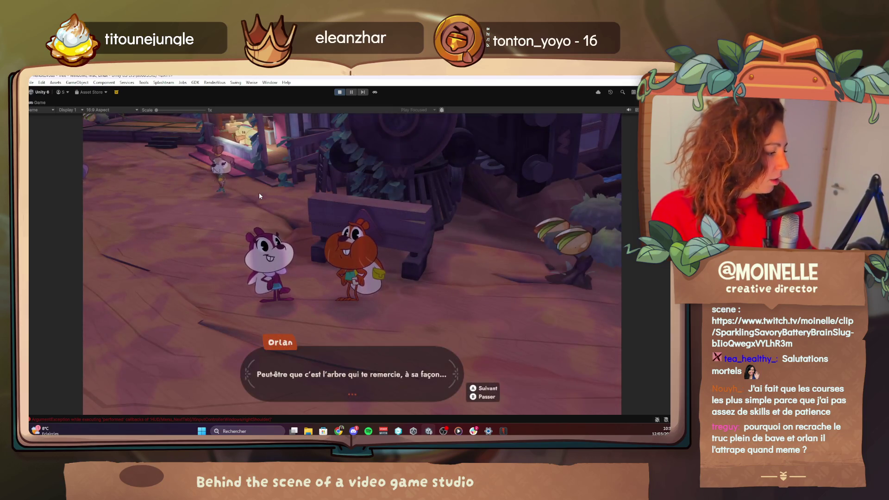
pyautogui.press('Return')
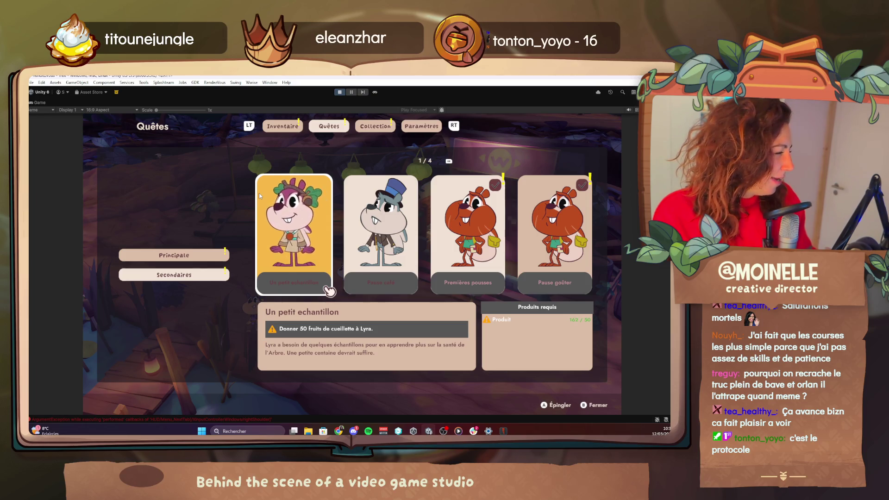
# Step: Fly down to Corin at the central tree stump and play his dialogue, accepting the strawberry cake recipe and character card
pyautogui.press('Escape')
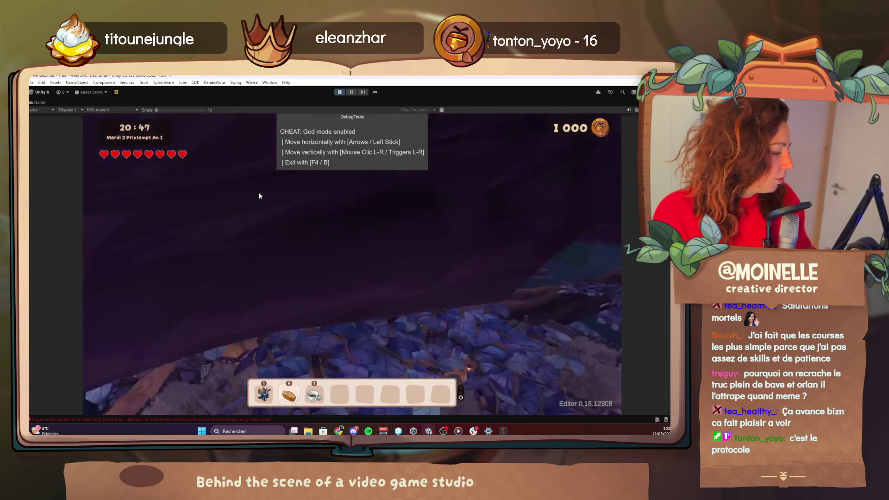
pyautogui.press('Up')
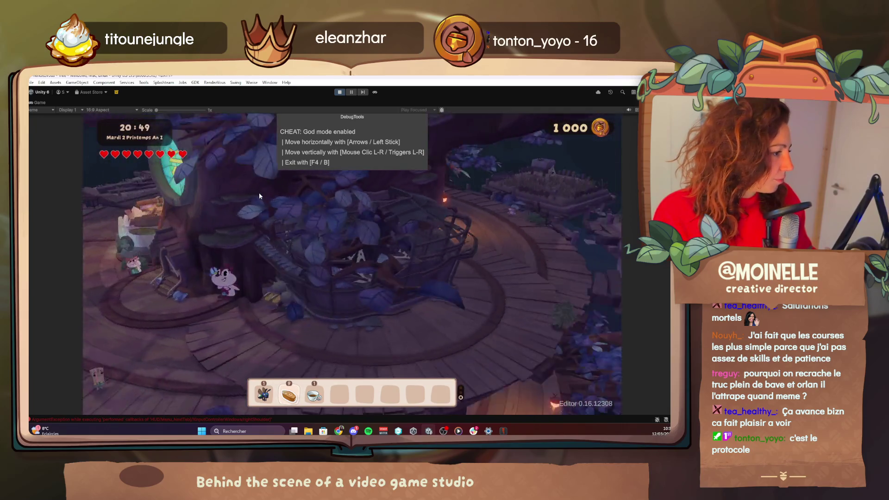
pyautogui.press('F4')
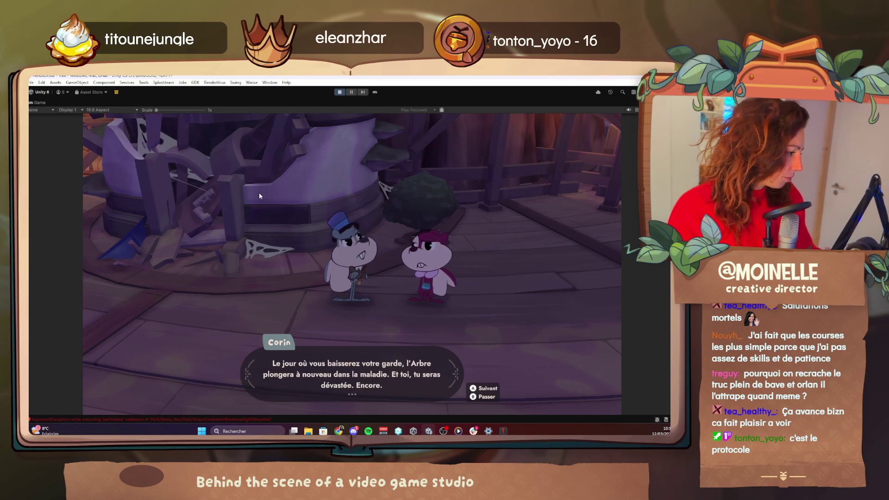
pyautogui.press('space')
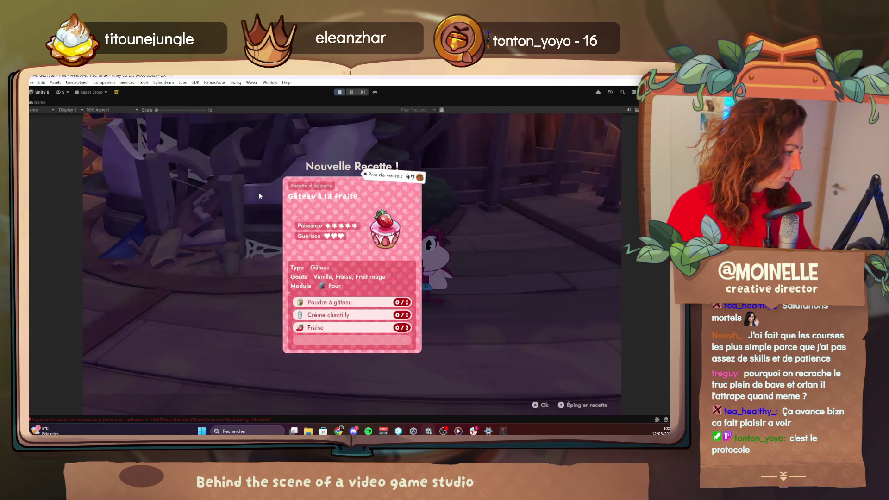
pyautogui.press('space')
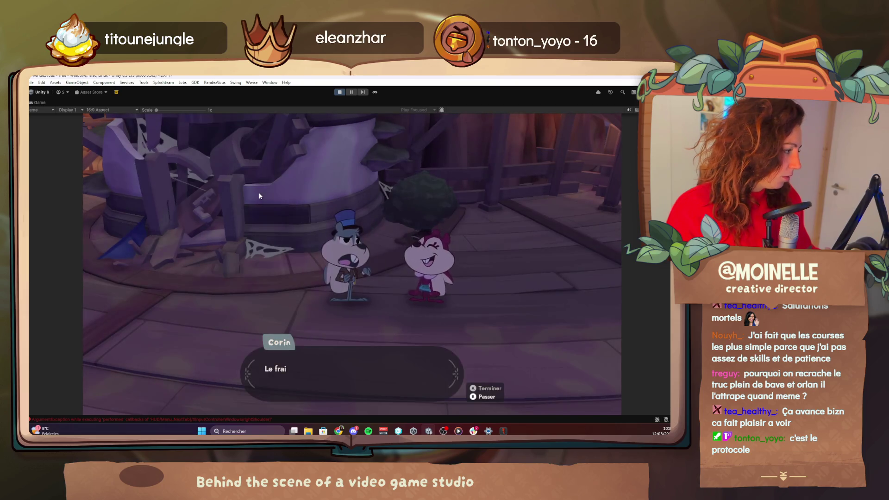
pyautogui.press('space')
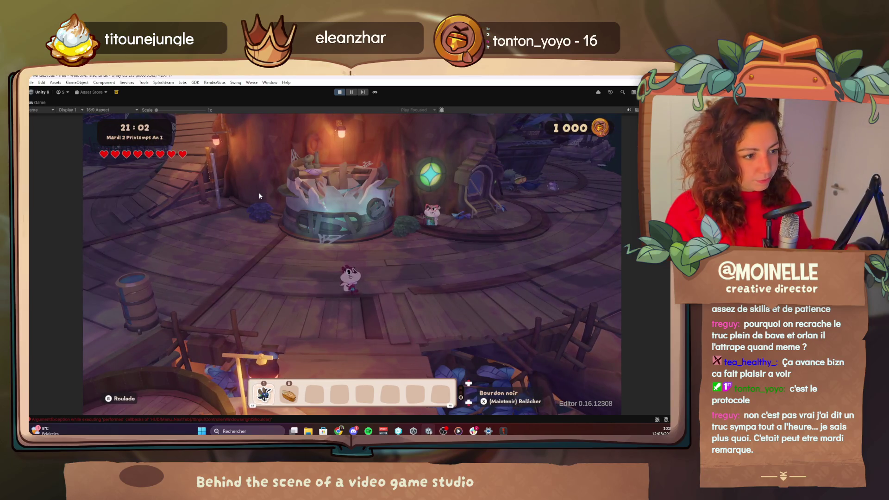
pyautogui.press('F1')
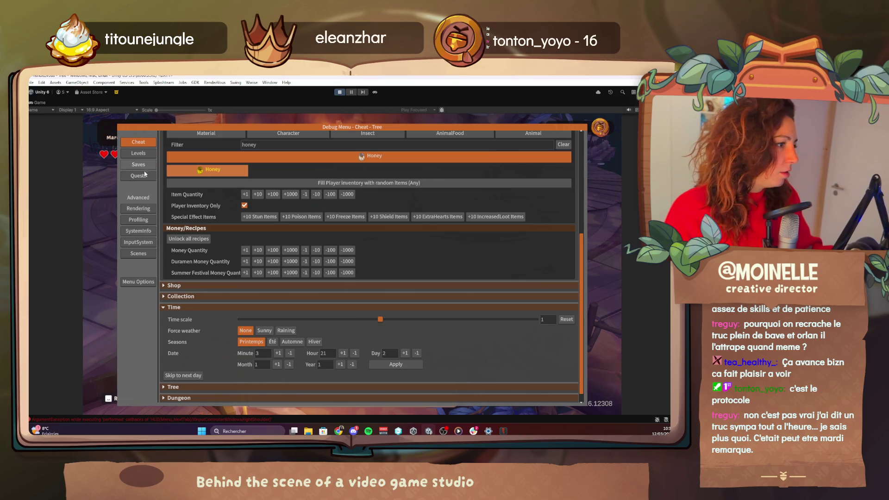
# Step: In the debug menu's quest tree, scroll to Characters and teleport to Ignace in the park
pyautogui.click(140, 177)
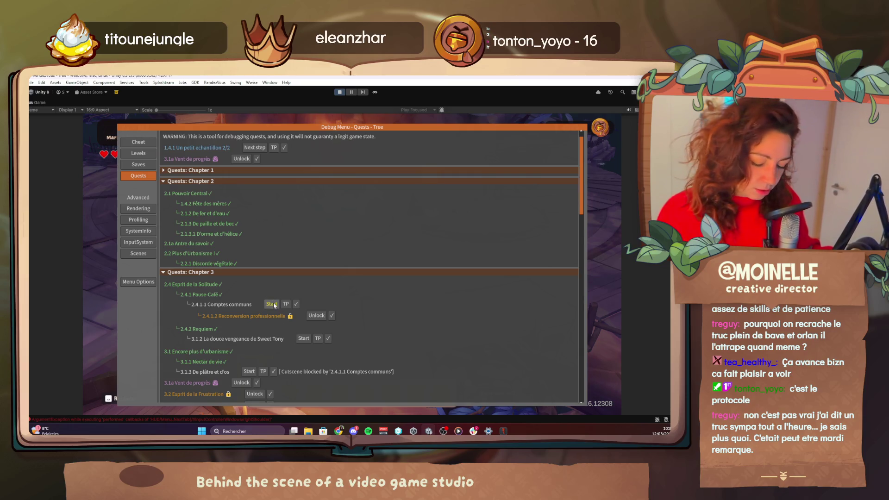
pyautogui.scroll(-5, 237, 252)
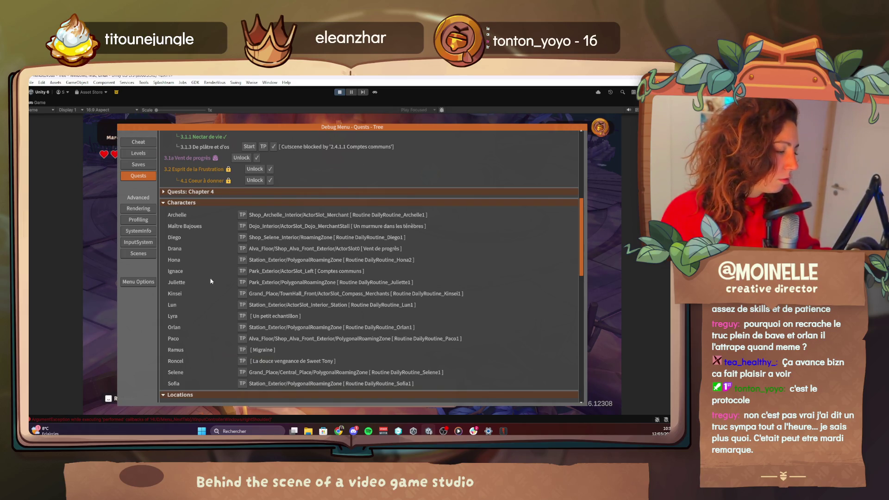
pyautogui.scroll(5, 286, 236)
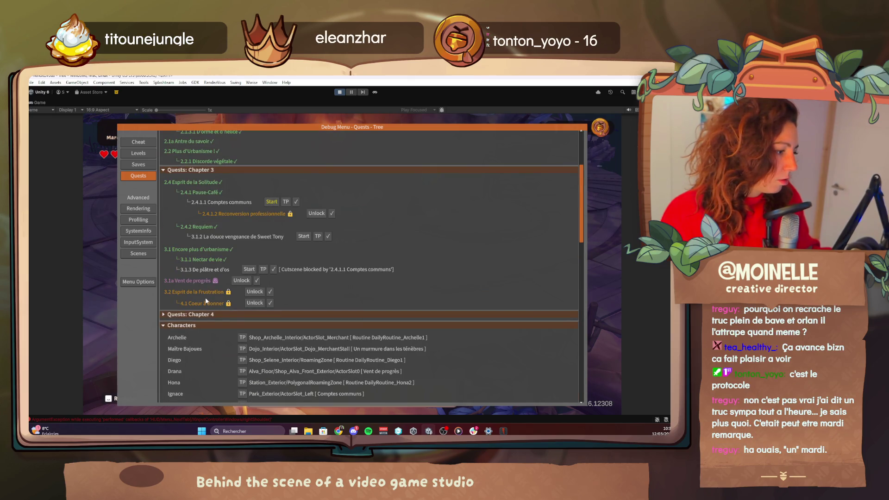
pyautogui.scroll(-2, 205, 303)
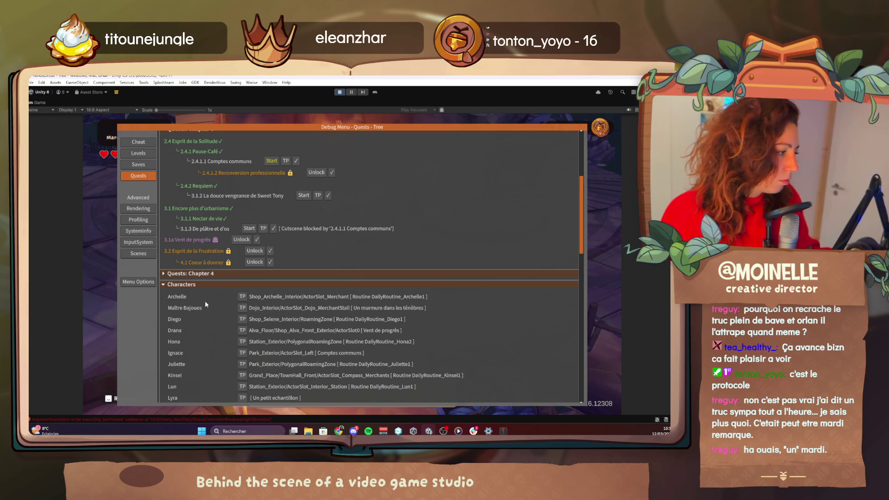
pyautogui.click(238, 353)
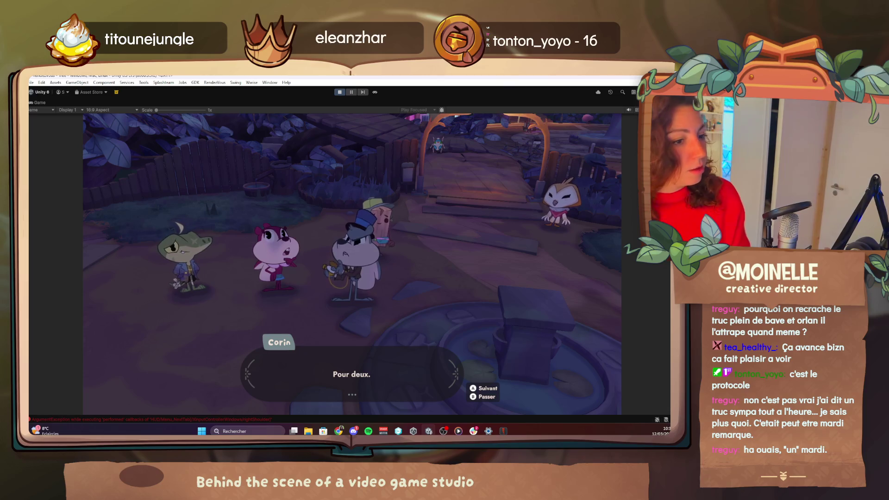
# Step: Finish the Ignace and Corin cutscene and check the Comptes communs objective in the quest journal
pyautogui.press('space')
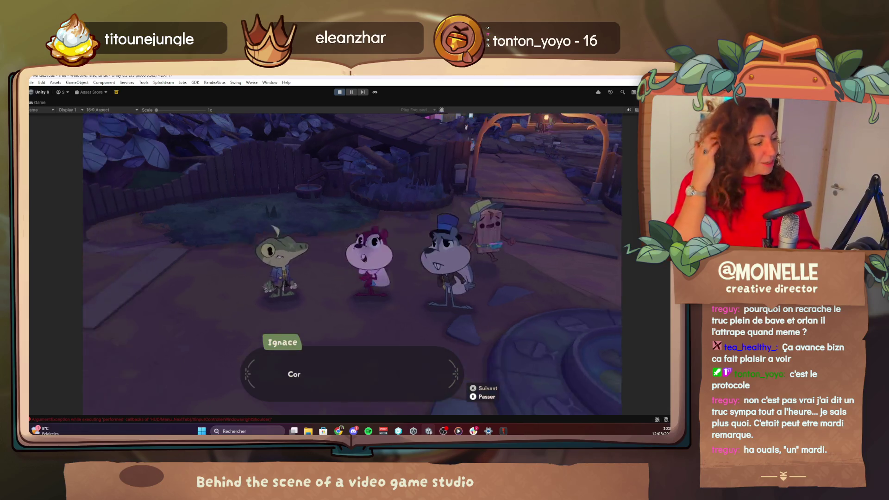
pyautogui.press('space')
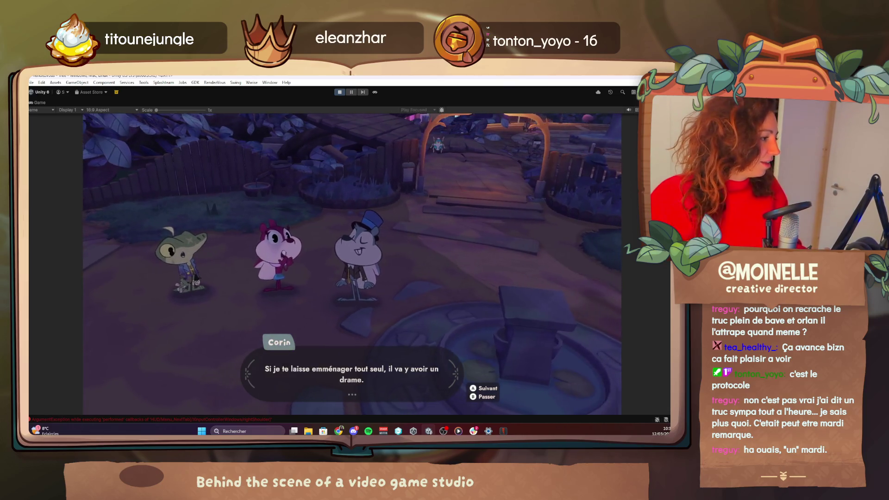
pyautogui.press('space')
pyautogui.press('space')
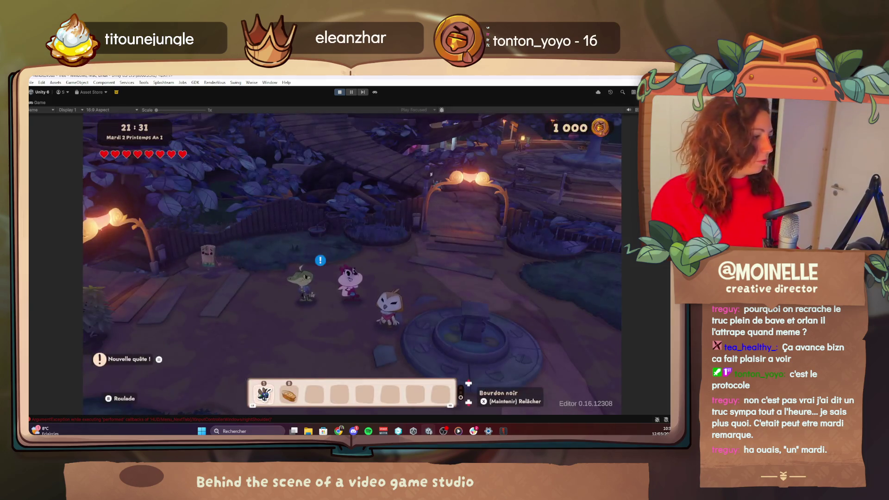
pyautogui.press('Escape')
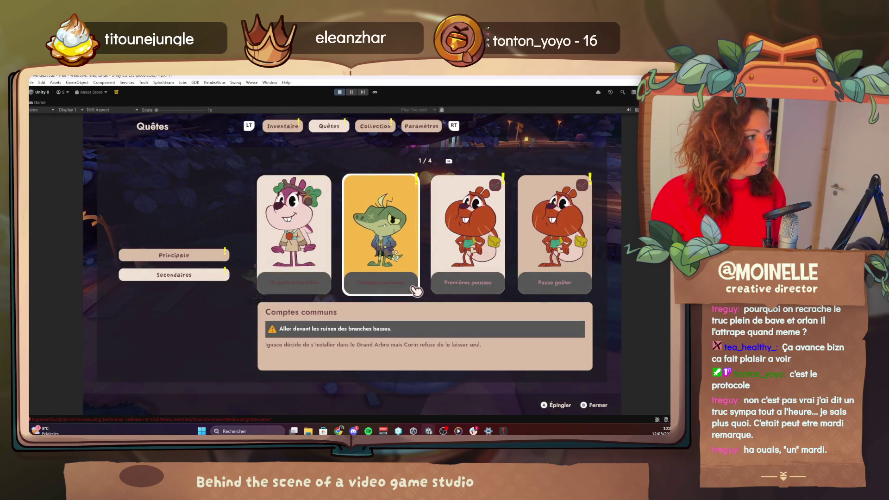
pyautogui.press('Escape')
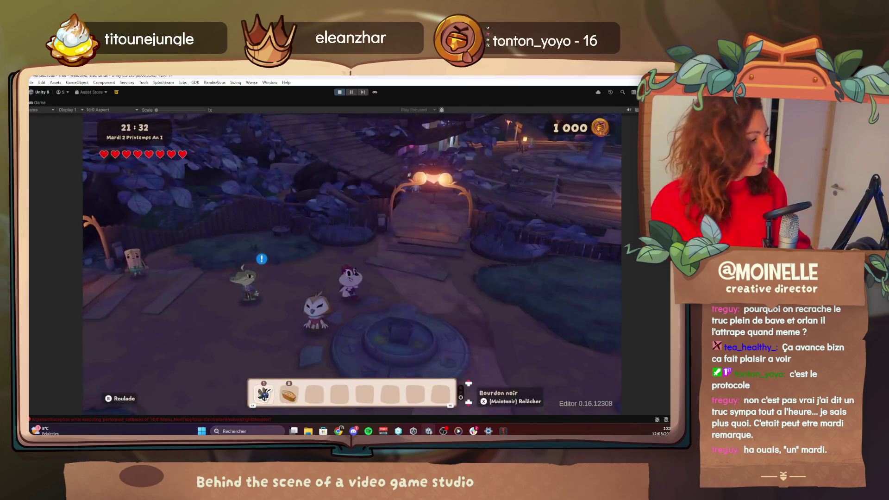
# Step: Fly home in god mode, walk to the pine bed, and sleep to end the day
pyautogui.press('F4')
pyautogui.press('Up')
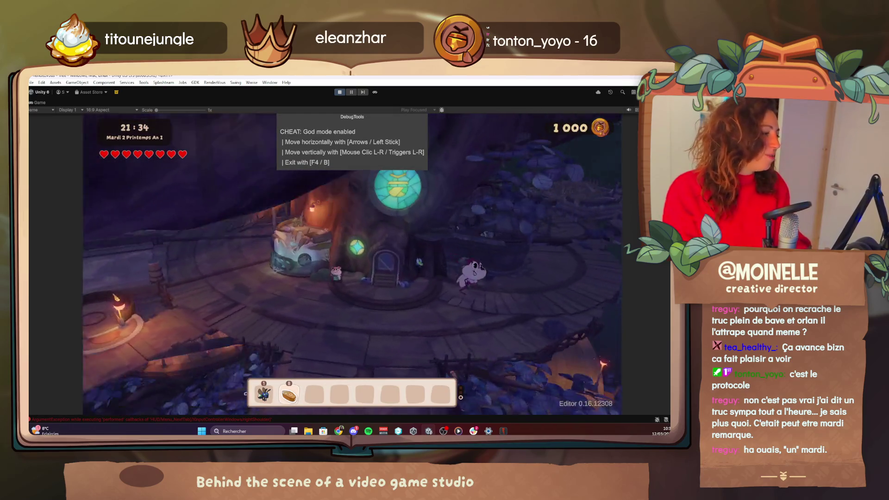
pyautogui.press('F4')
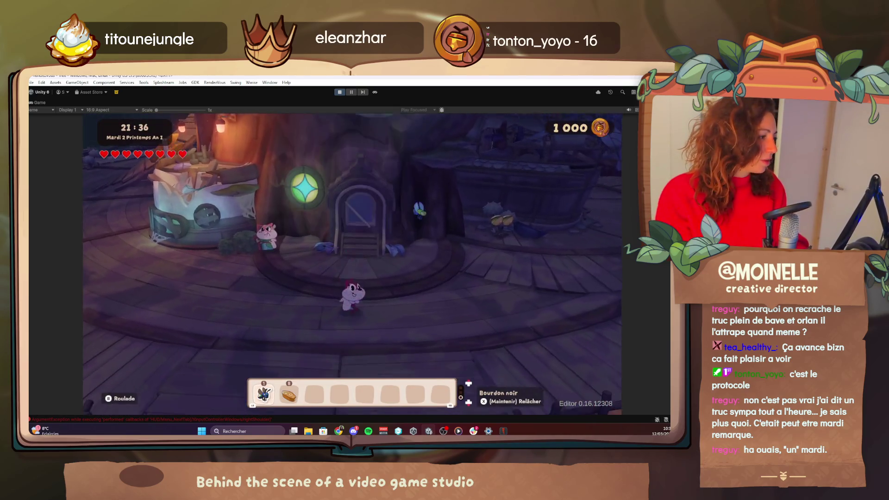
pyautogui.press('Up')
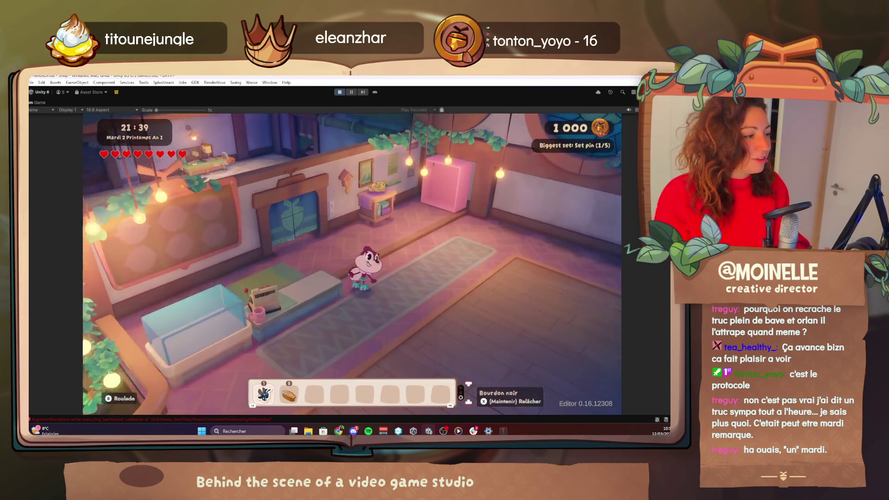
pyautogui.press('Up')
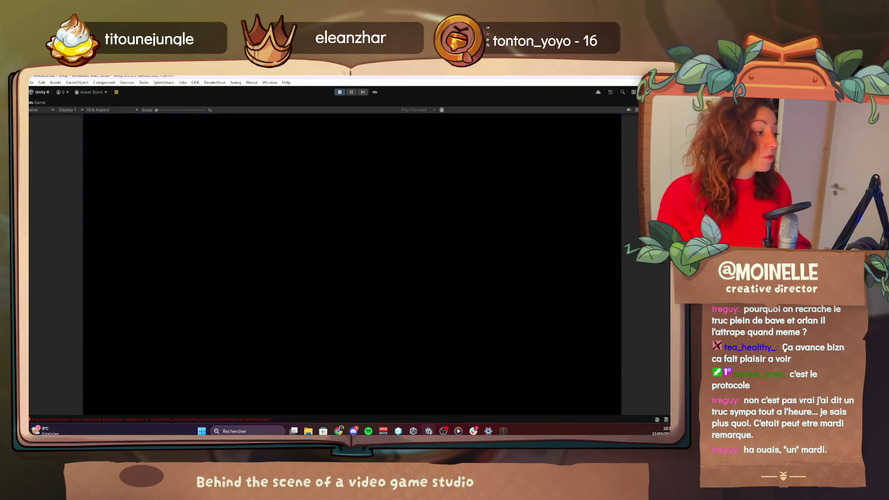
pyautogui.press('Up')
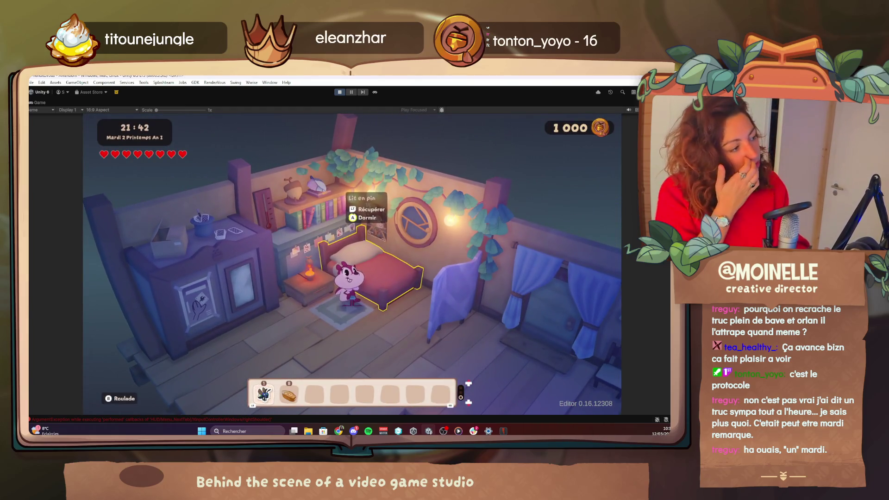
pyautogui.press('space')
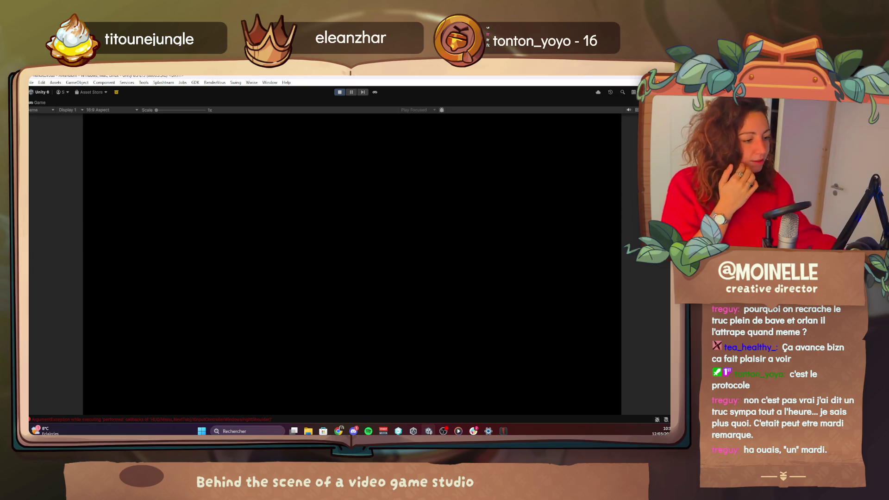